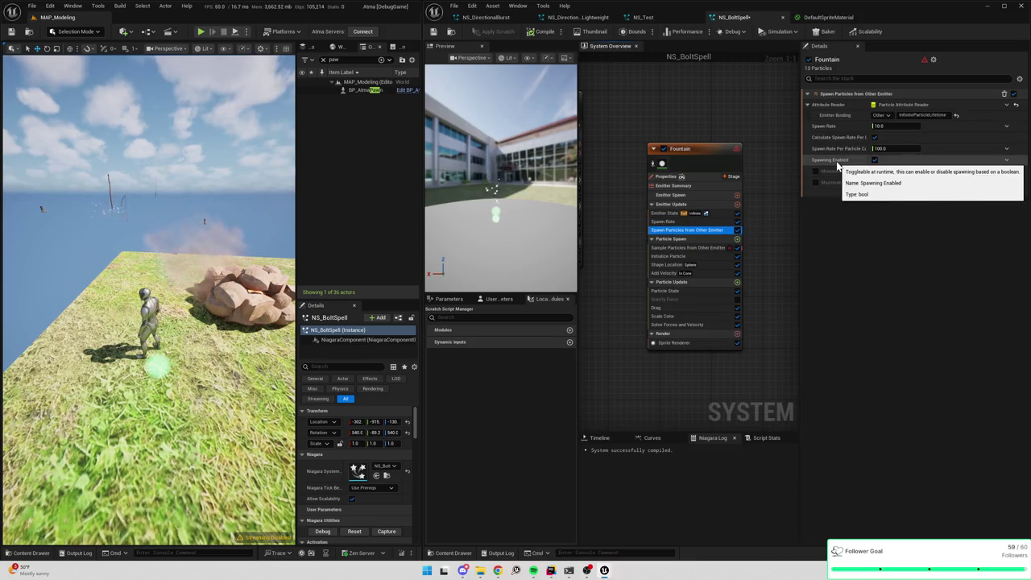
# - Fix the dependency warning by moving Sample Particles from Other Emitter after Initialize Particle, and disable Spawn Rate
pyautogui.click(700, 248)
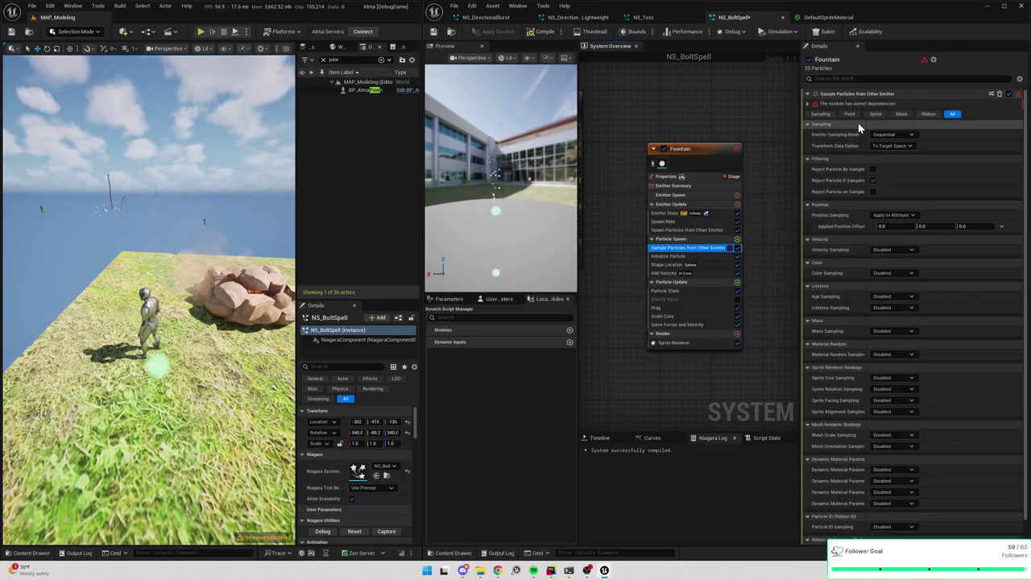
pyautogui.click(809, 106)
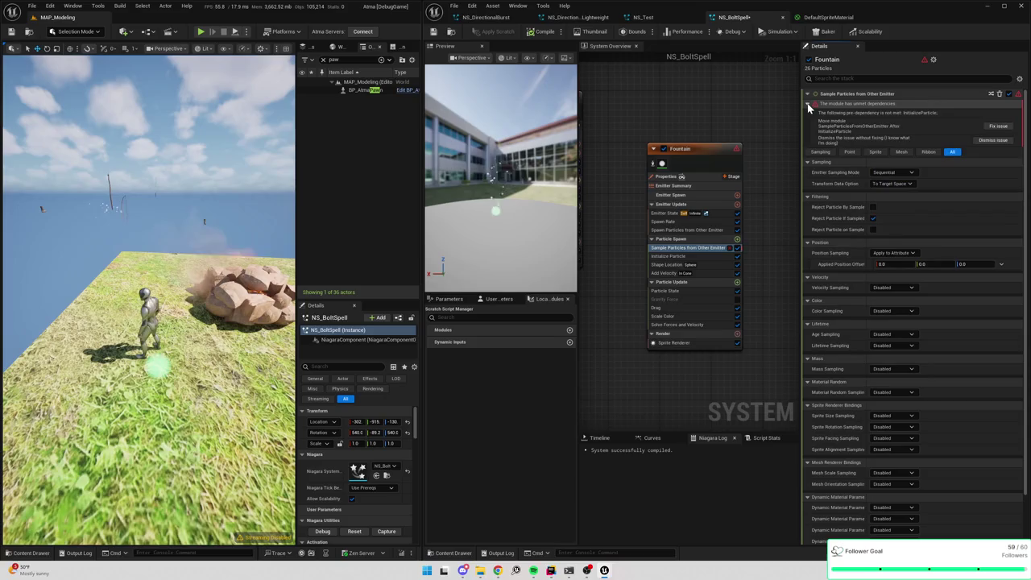
pyautogui.click(995, 126)
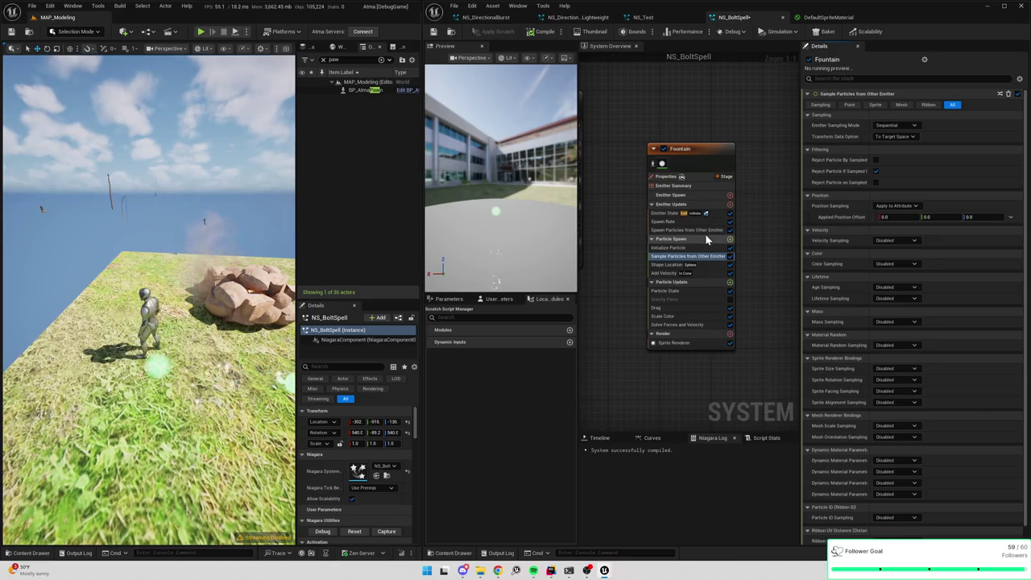
pyautogui.click(729, 221)
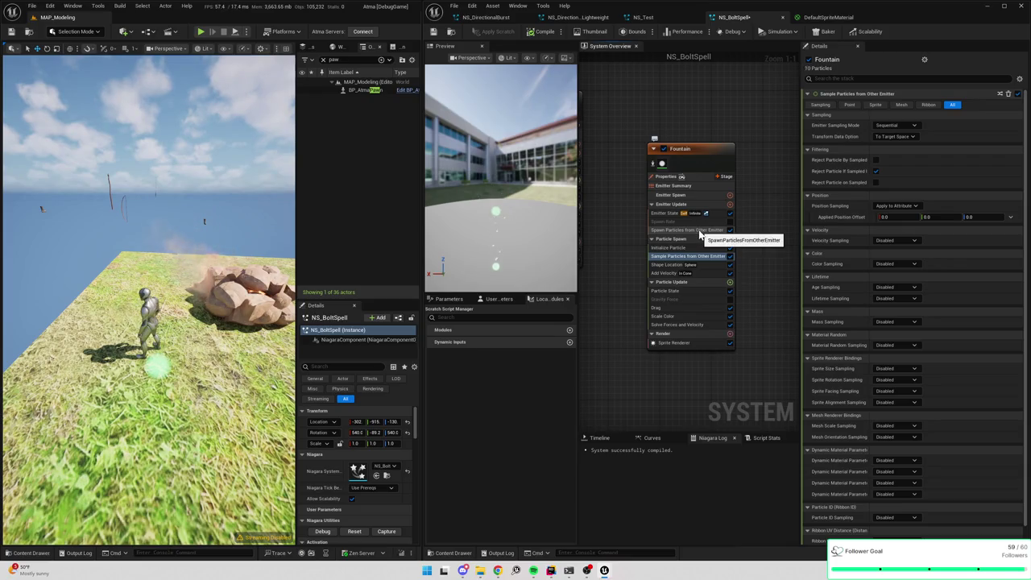
# - Try Position Sampling as Disabled, then restore it to Apply to Attribute
pyautogui.click(699, 231)
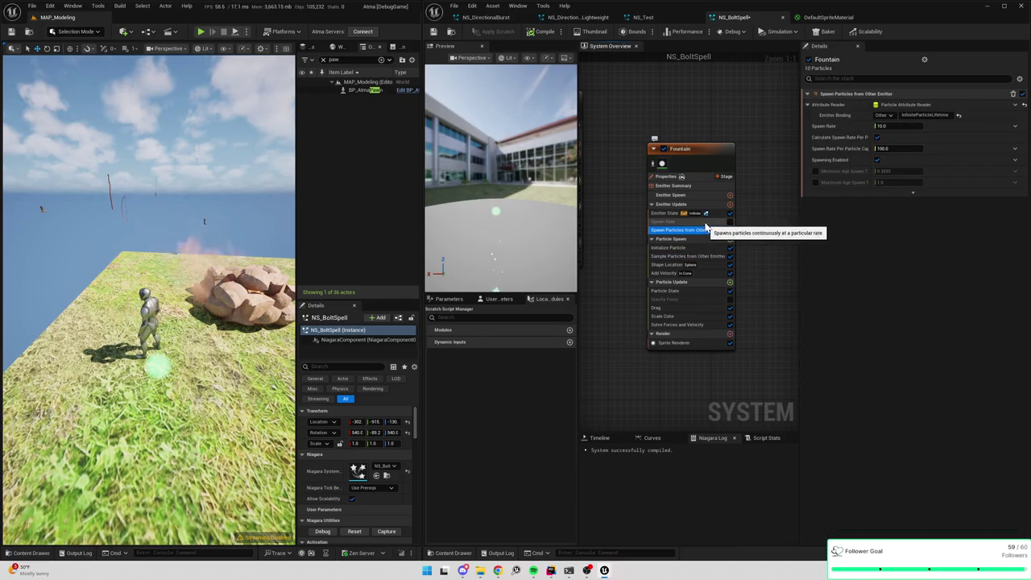
pyautogui.click(690, 256)
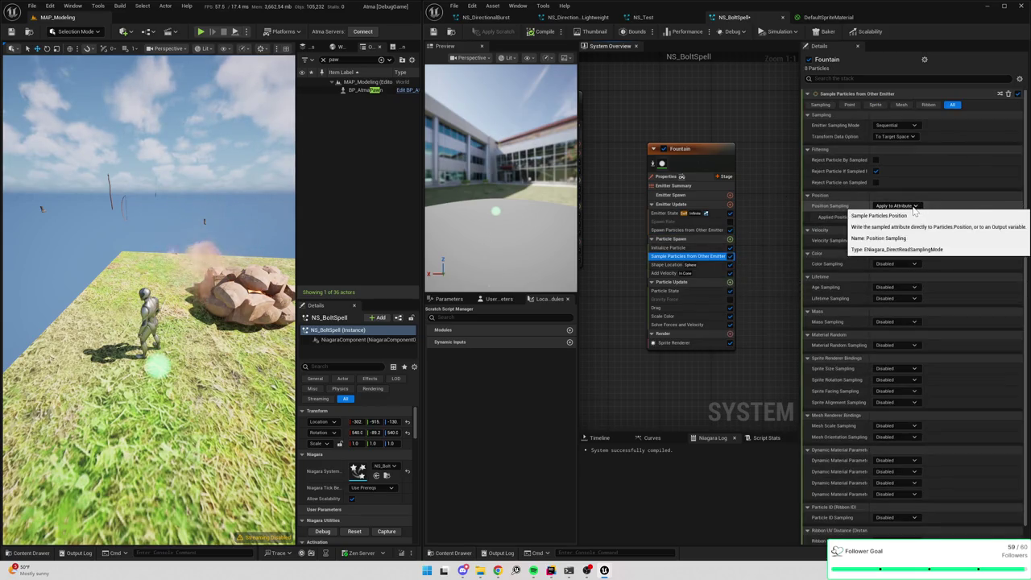
pyautogui.click(913, 209)
pyautogui.click(908, 220)
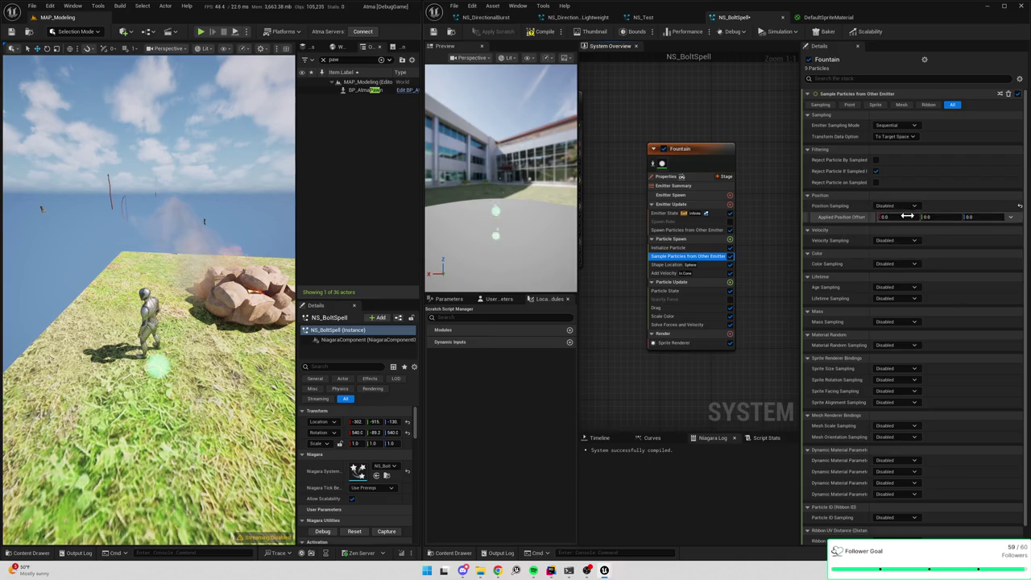
pyautogui.click(909, 206)
pyautogui.click(904, 227)
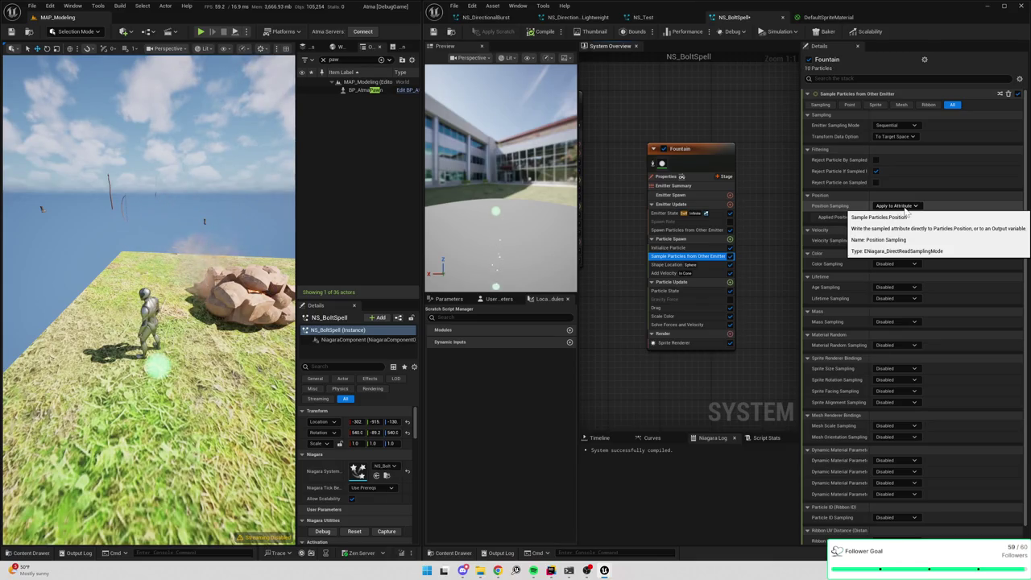
pyautogui.scroll(-2, 734, 269)
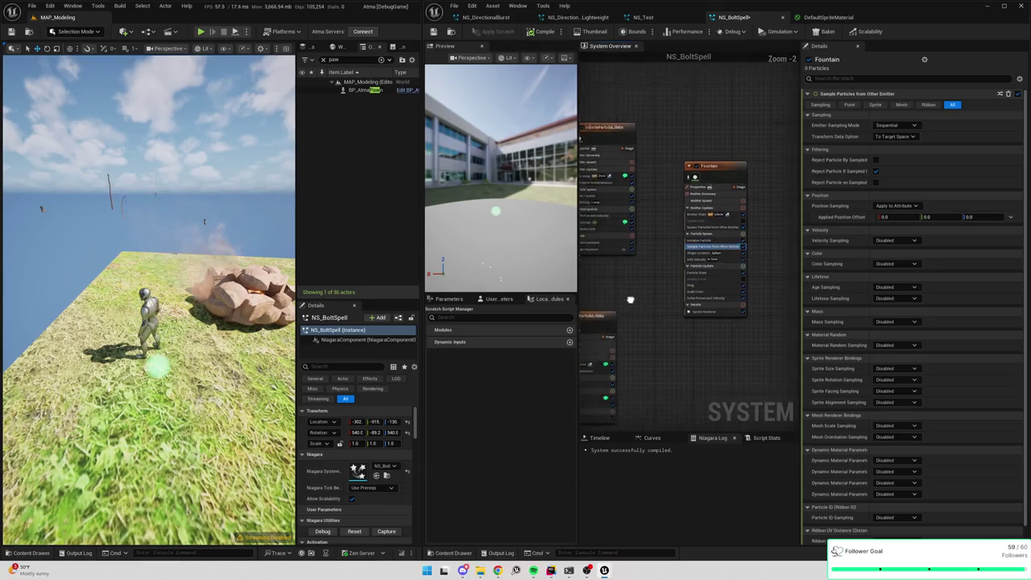
# - Browse both emitters' modules and search particle update for 'samp' without adding anything
pyautogui.click(721, 206)
pyautogui.scroll(2, 720, 249)
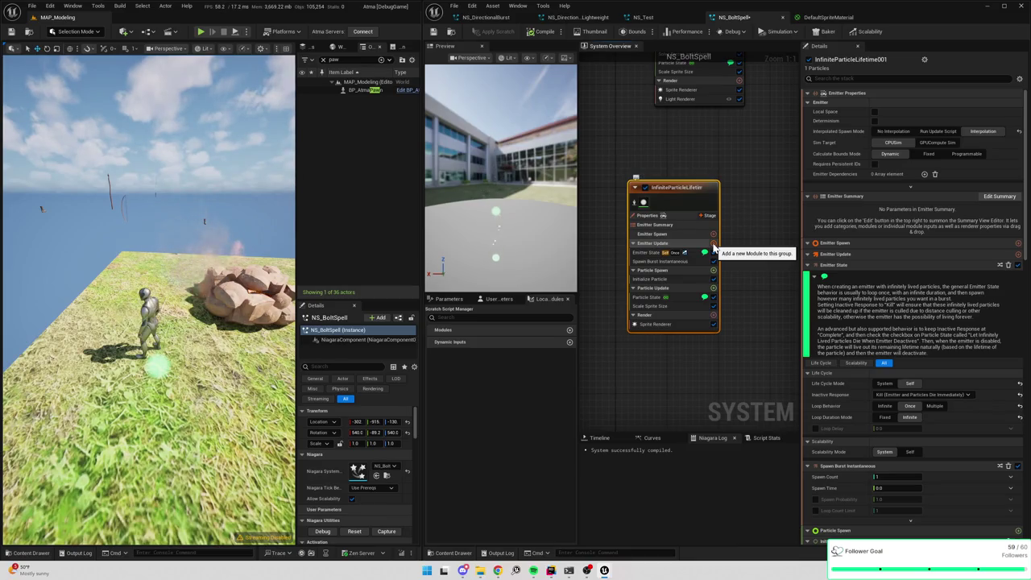
pyautogui.click(713, 244)
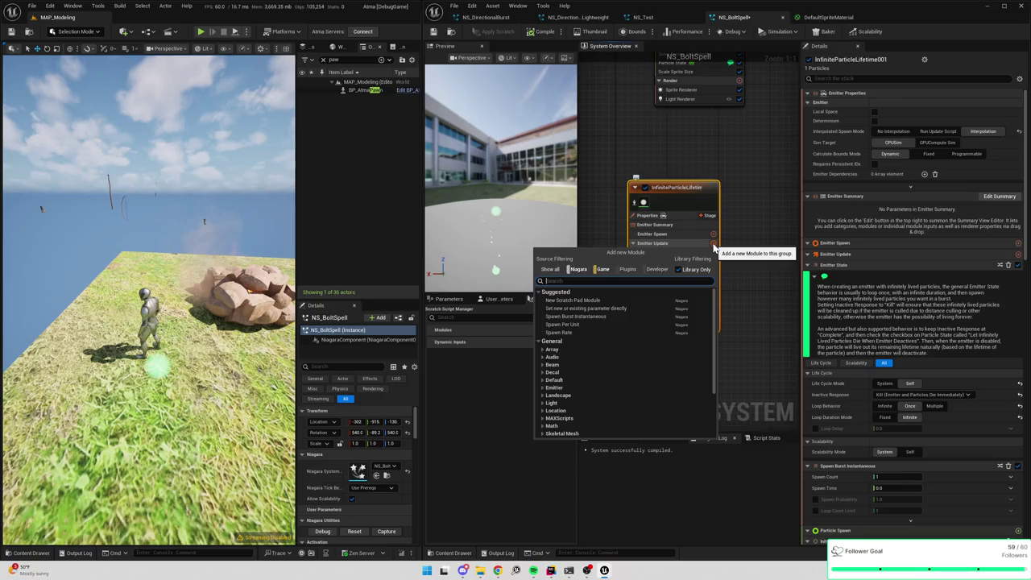
pyautogui.click(771, 221)
pyautogui.moveTo(771, 221)
pyautogui.mouseDown()
pyautogui.moveTo(614, 346)
pyautogui.moveTo(668, 305)
pyautogui.mouseUp()
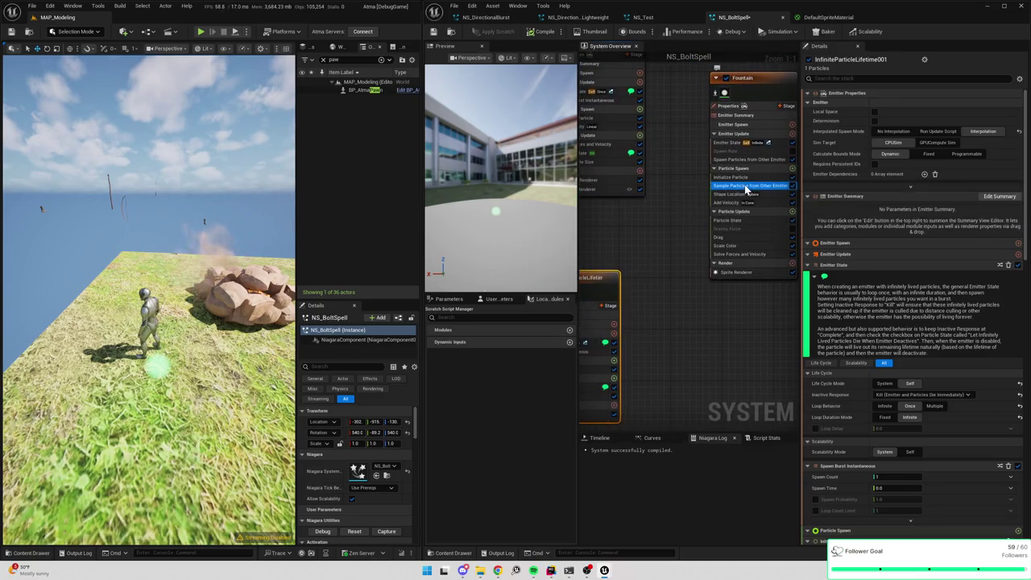
pyautogui.click(747, 186)
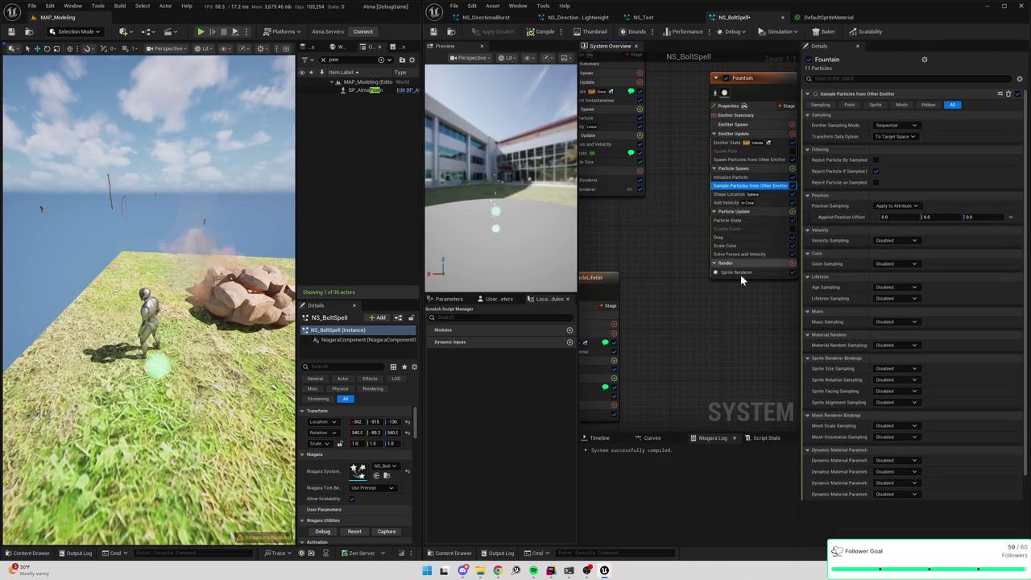
pyautogui.moveTo(672, 312)
pyautogui.mouseDown()
pyautogui.moveTo(779, 273)
pyautogui.moveTo(621, 298)
pyautogui.moveTo(660, 241)
pyautogui.moveTo(644, 266)
pyautogui.moveTo(676, 310)
pyautogui.mouseUp()
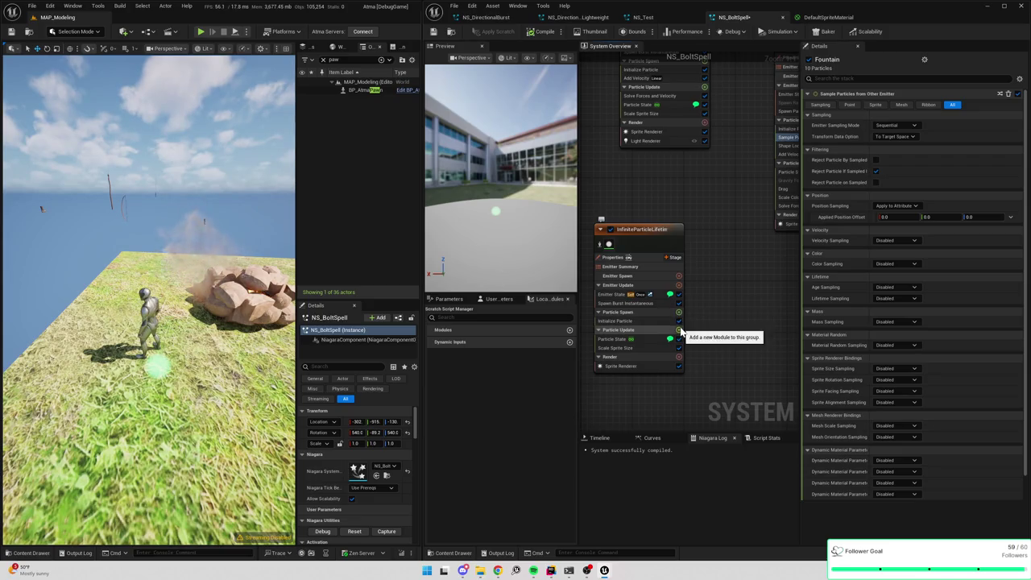
pyautogui.click(678, 332)
pyautogui.write('samp')
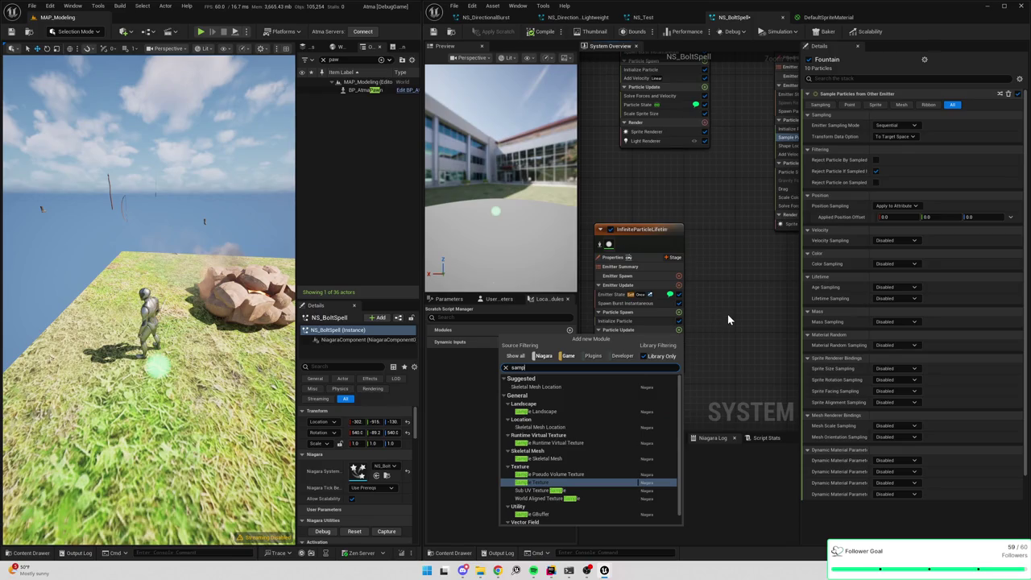
pyautogui.press('Escape')
# - Delete Sample Particles from Other Emitter from Fountain, then select Add Velocity in InfiniteParticleLifetime
pyautogui.moveTo(728, 314); pyautogui.dragTo(628, 334)
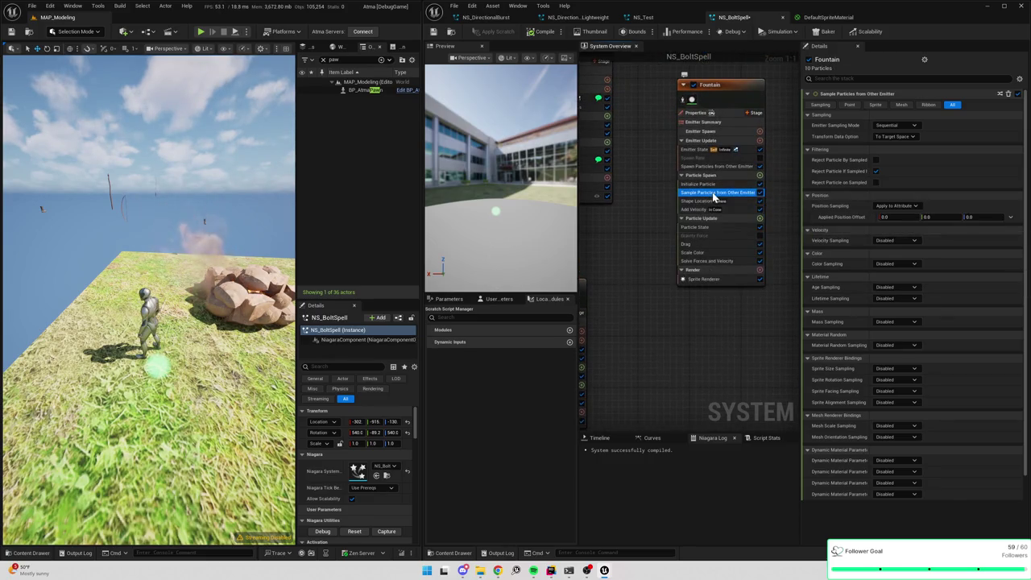
pyautogui.rightClick(713, 196)
pyautogui.click(713, 166)
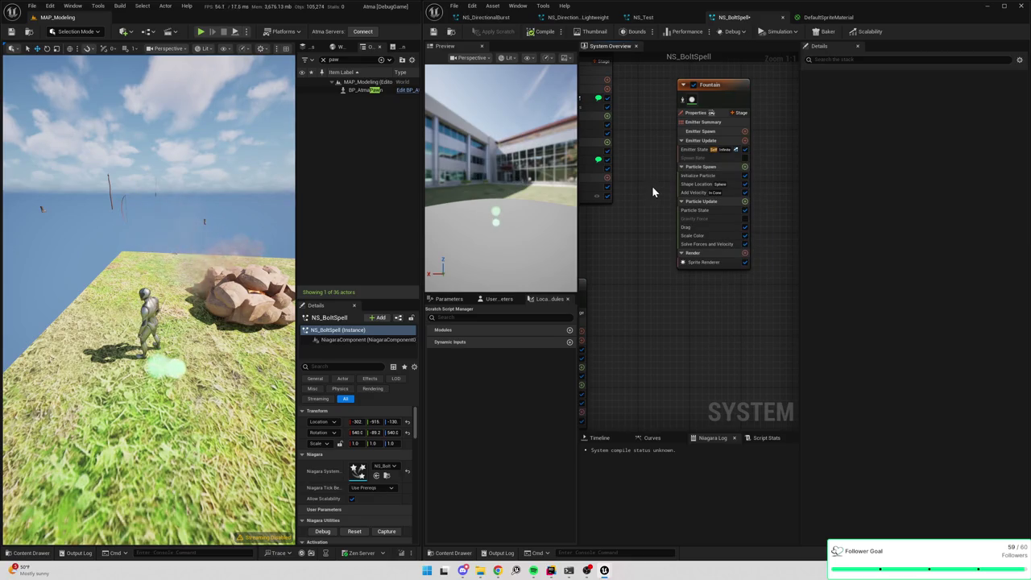
pyautogui.moveTo(651, 185)
pyautogui.mouseDown()
pyautogui.moveTo(679, 169)
pyautogui.moveTo(735, 257)
pyautogui.mouseUp()
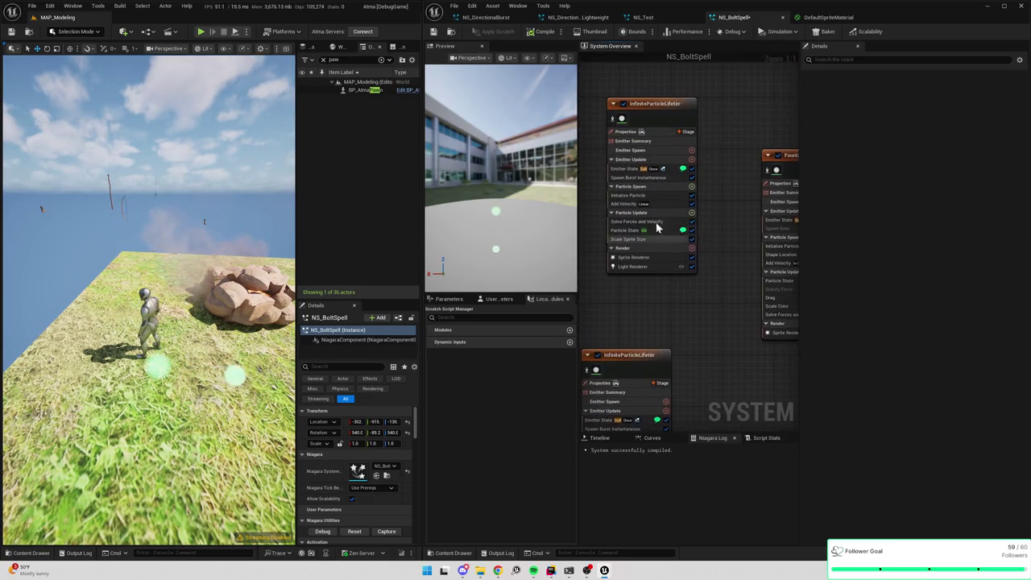
pyautogui.click(629, 203)
# - Delete the selected Add Velocity module from InfiniteParticleLifetime's Particle Spawn group
pyautogui.press('Delete')
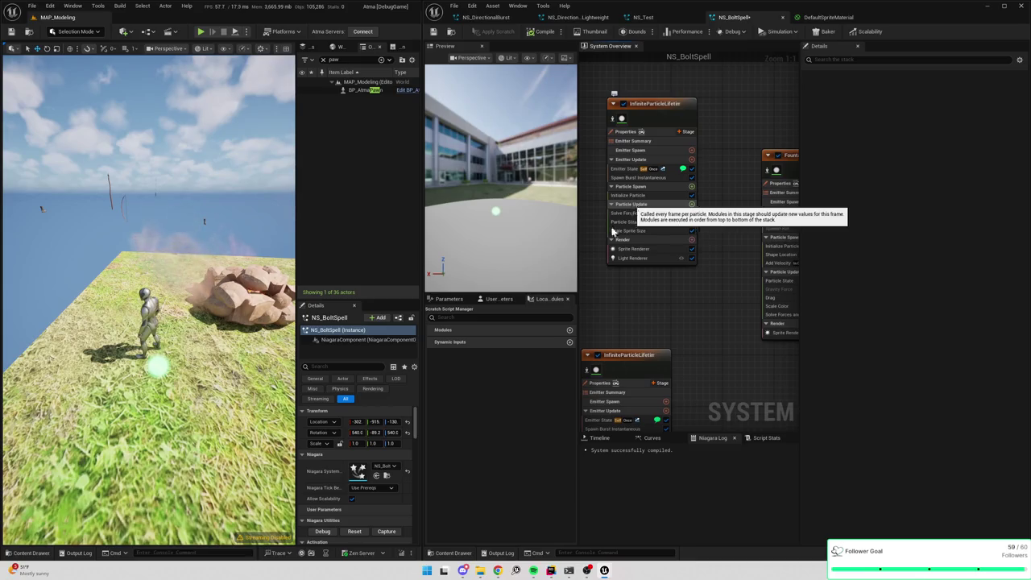
# - Inspect the Fountain emitter's Spawn Rate and Initialize Particle settings
pyautogui.moveTo(687, 306)
pyautogui.mouseDown()
pyautogui.moveTo(637, 334)
pyautogui.moveTo(687, 298)
pyautogui.mouseUp()
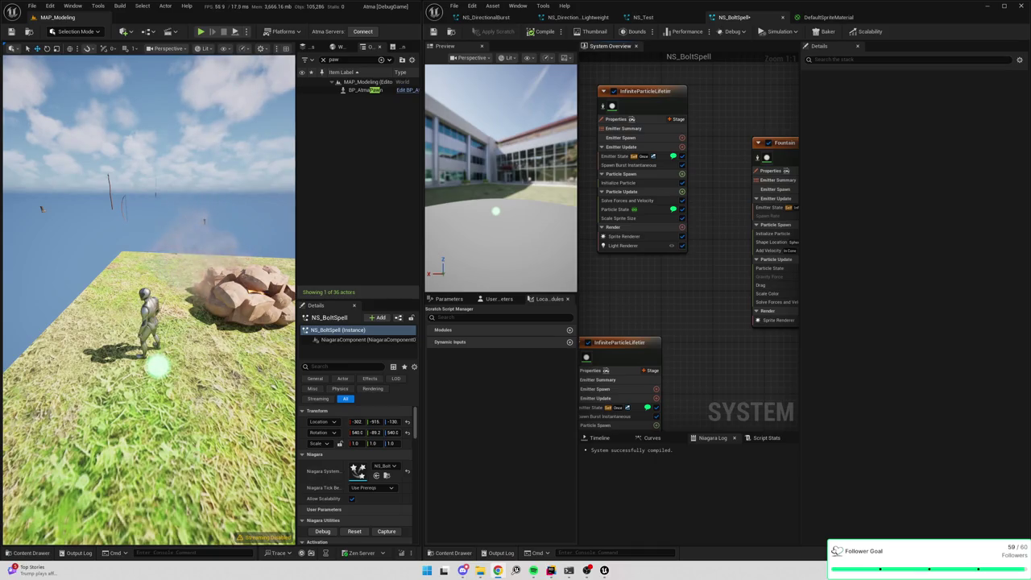
pyautogui.moveTo(722, 279)
pyautogui.mouseDown()
pyautogui.moveTo(695, 254)
pyautogui.moveTo(676, 259)
pyautogui.mouseUp()
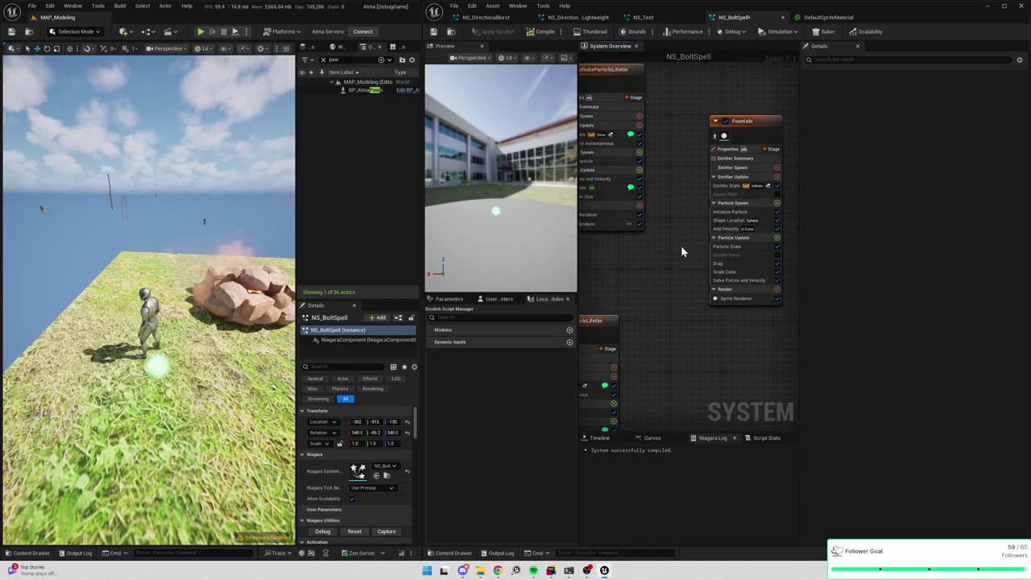
pyautogui.click(733, 194)
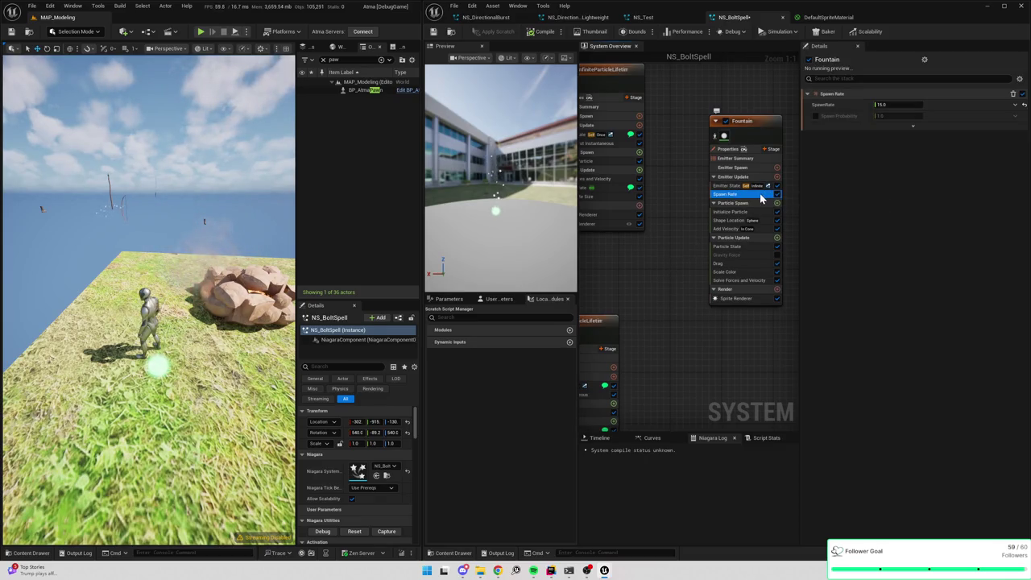
pyautogui.click(741, 213)
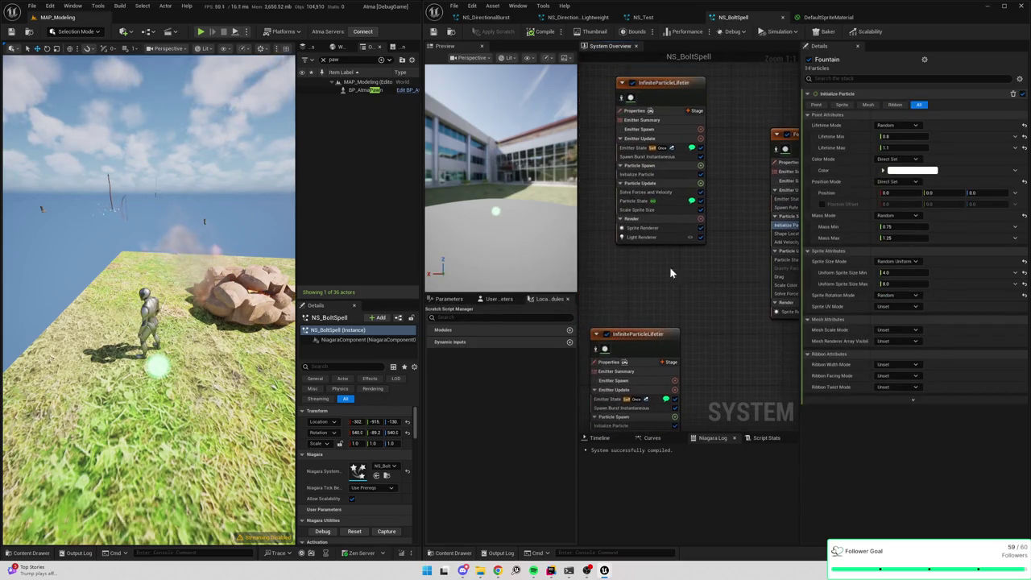
# - Delete Solve Forces and Velocity from InfiniteParticleLifetime, save NS_BoltSpell, and restart it in the level
pyautogui.click(650, 191)
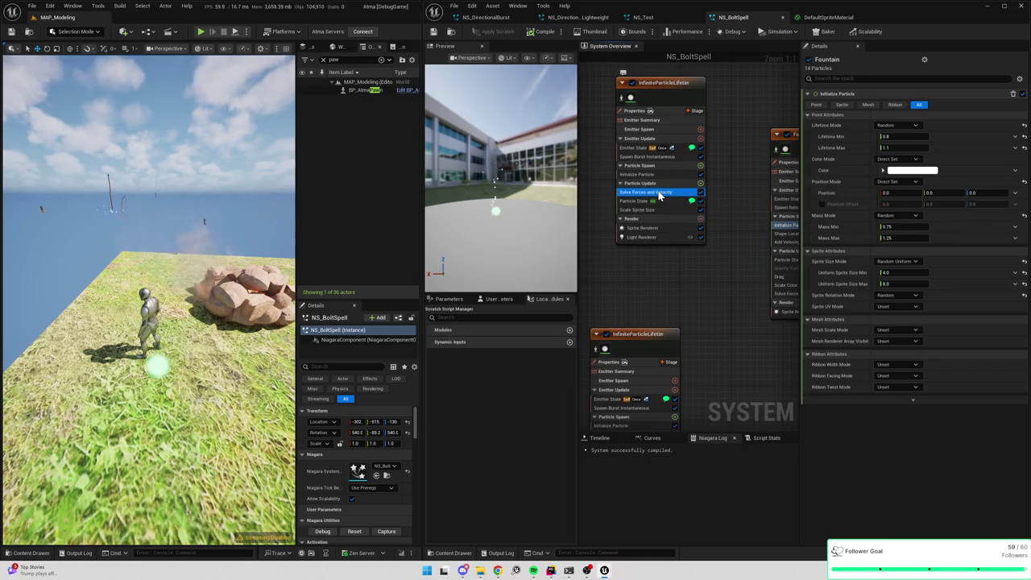
pyautogui.press('Delete')
pyautogui.hotkey('ctrl', 's')
pyautogui.click(353, 532)
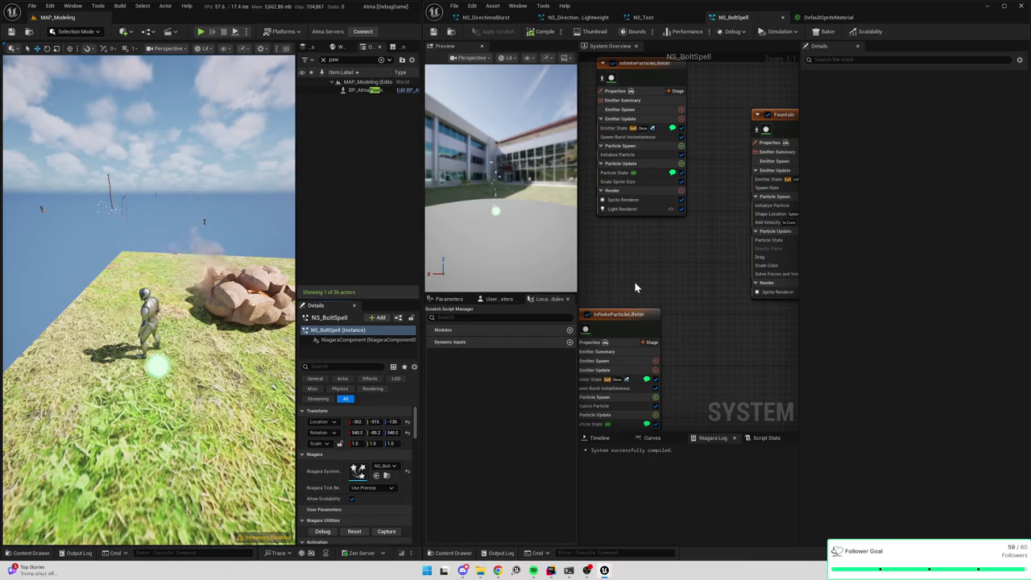
pyautogui.moveTo(634, 288); pyautogui.dragTo(614, 277)
pyautogui.click(161, 241)
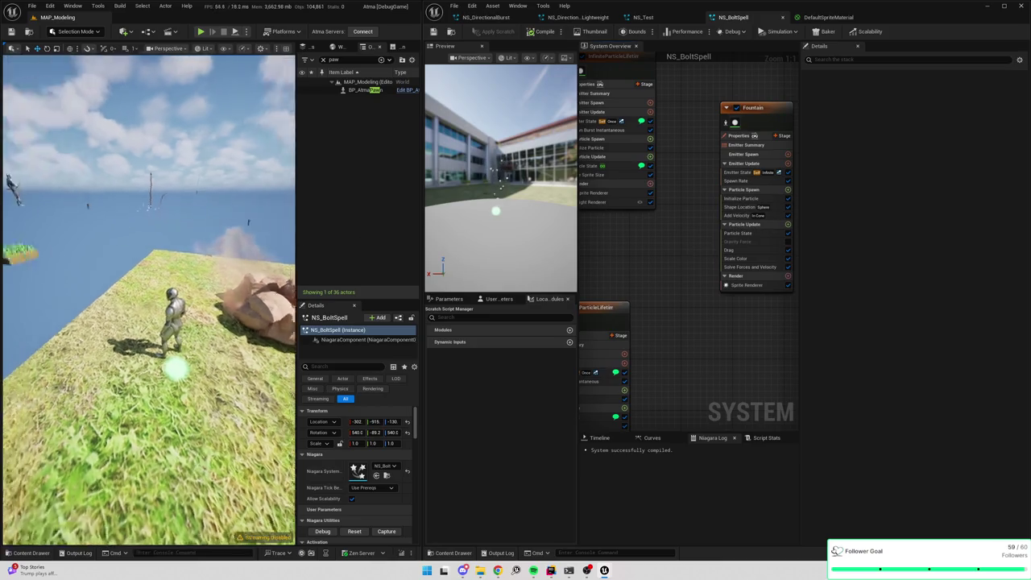
pyautogui.moveTo(641, 243)
pyautogui.mouseDown()
pyautogui.moveTo(684, 279)
pyautogui.moveTo(711, 209)
pyautogui.moveTo(617, 272)
pyautogui.mouseUp()
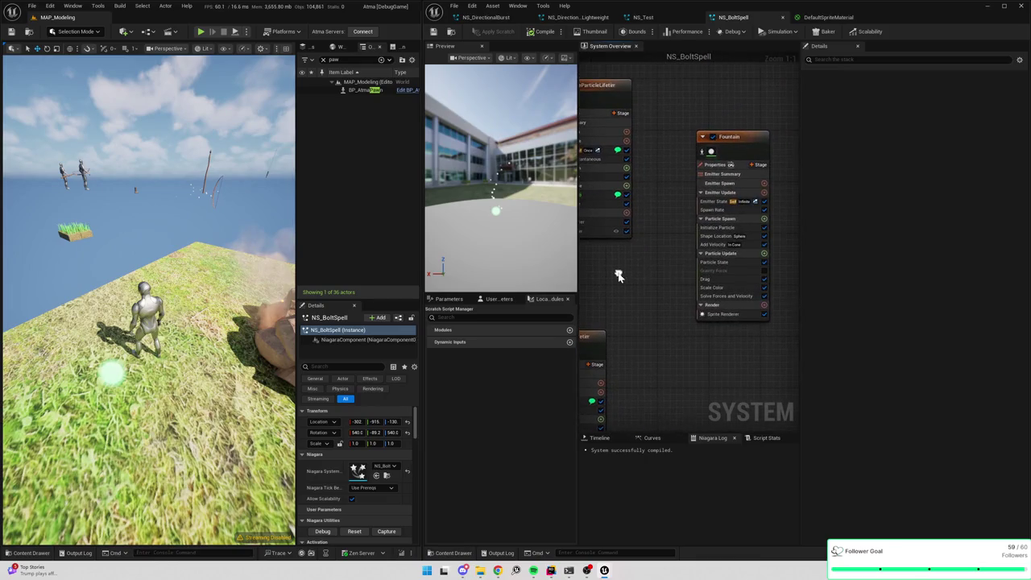
# - Set Fountain's Initialize Particle Position Mode to Simulation Position
pyautogui.click(723, 236)
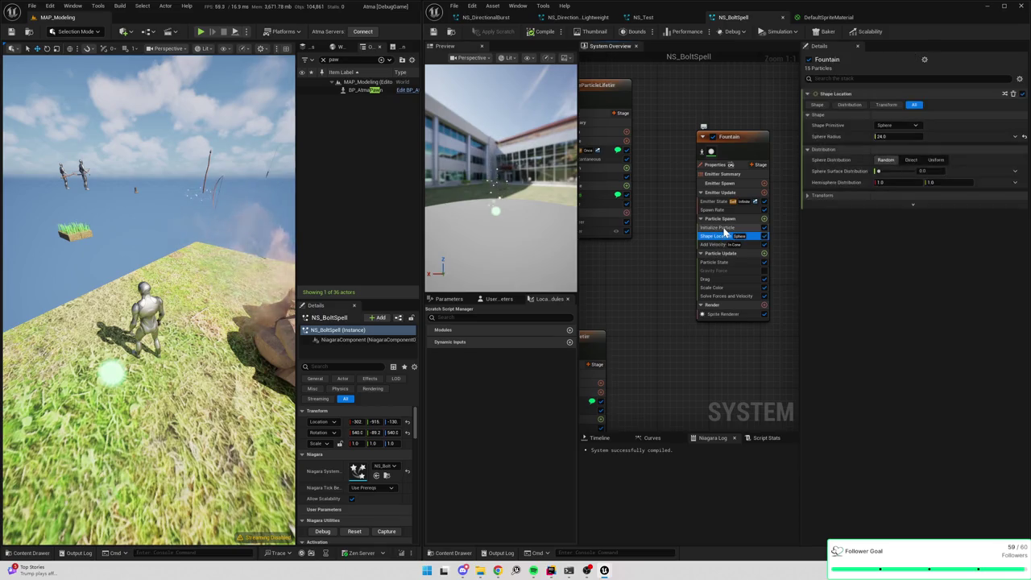
pyautogui.click(724, 228)
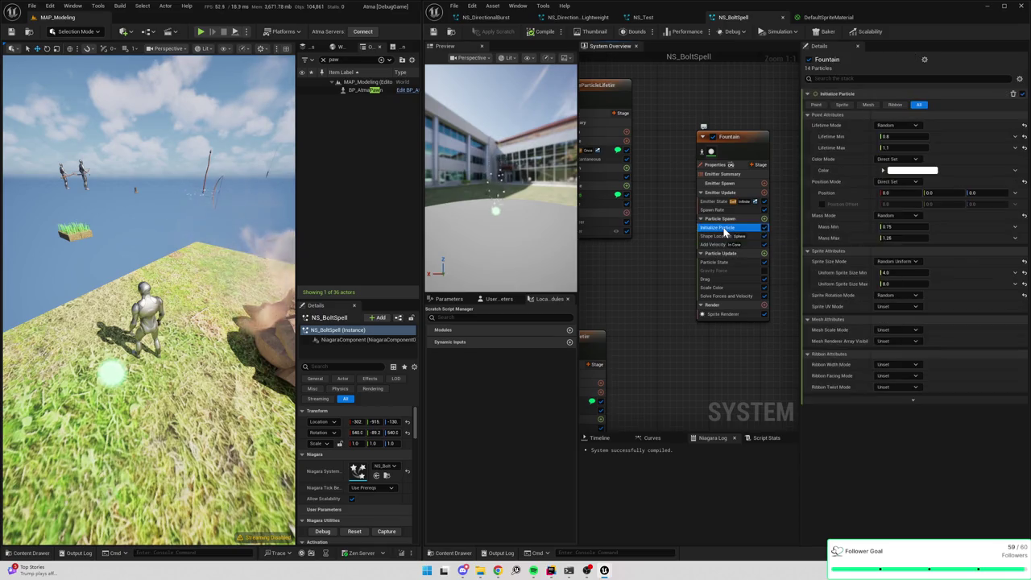
pyautogui.click(908, 180)
pyautogui.click(907, 212)
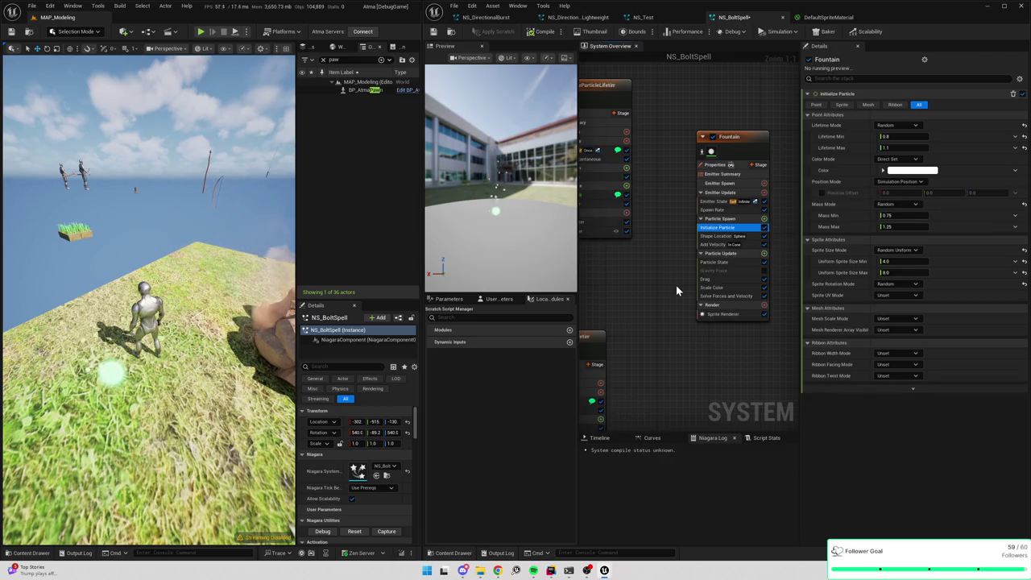
pyautogui.moveTo(696, 282); pyautogui.dragTo(720, 269)
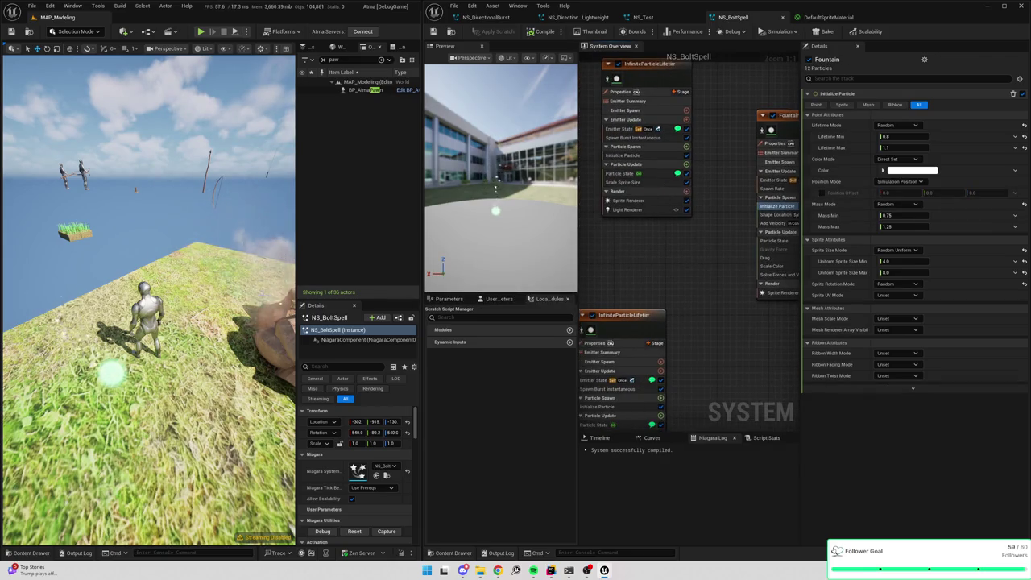
# - Test Position Offset with Z values 10 and 0, then leave Position Offset disabled
pyautogui.click(821, 192)
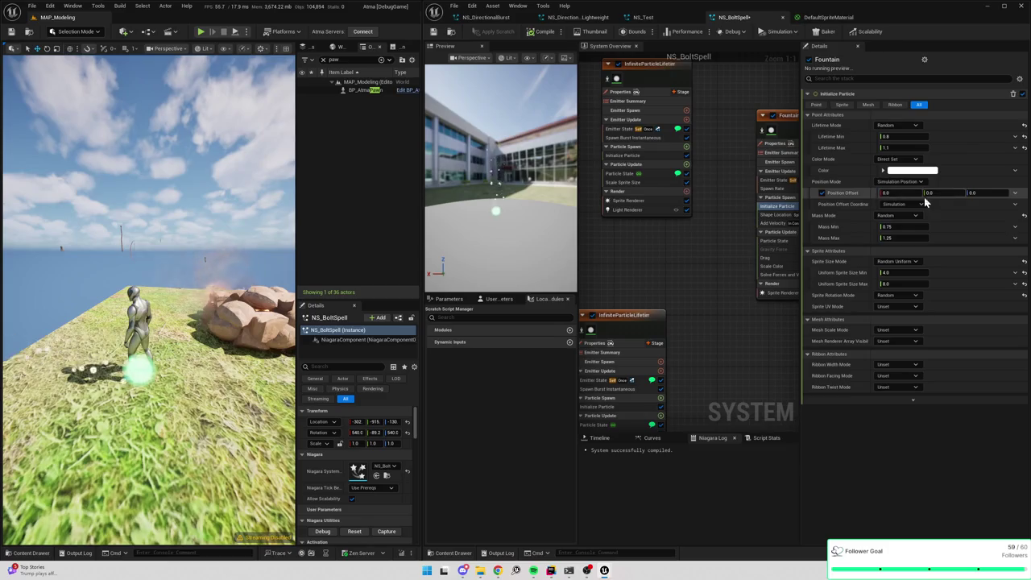
pyautogui.click(821, 193)
pyautogui.click(821, 193)
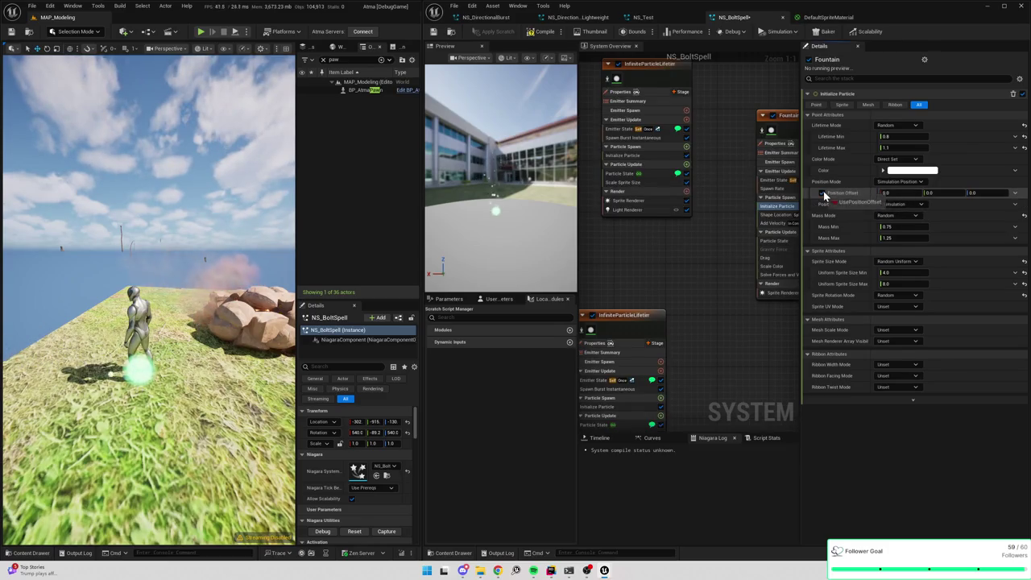
pyautogui.click(977, 191)
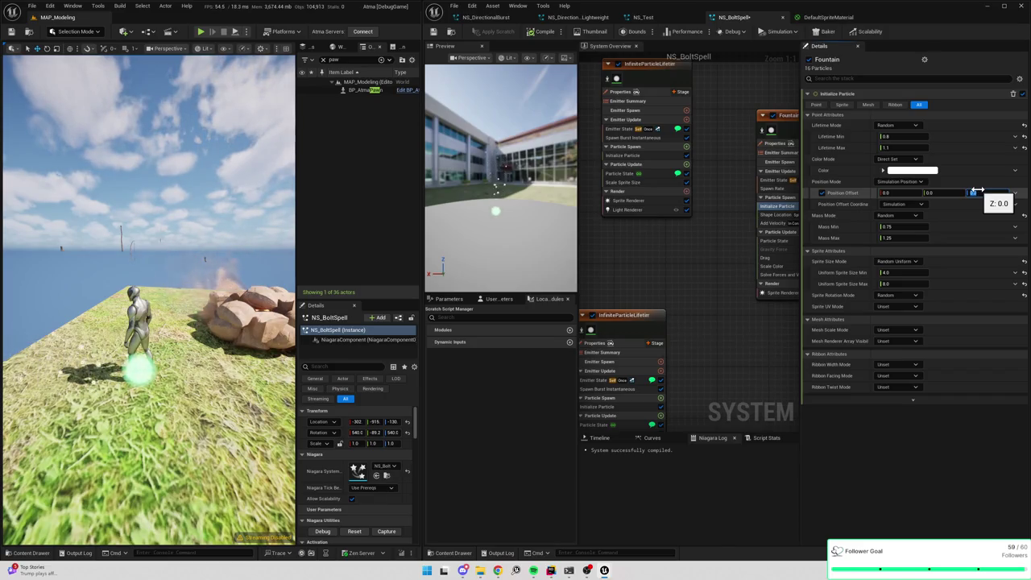
pyautogui.write('10')
pyautogui.press('Return')
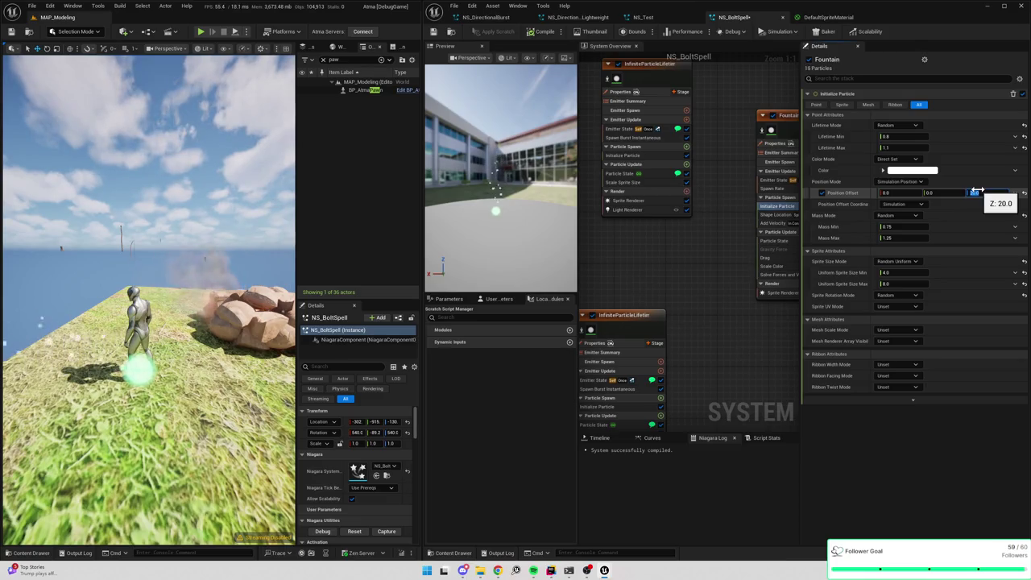
pyautogui.write('0')
pyautogui.press('Return')
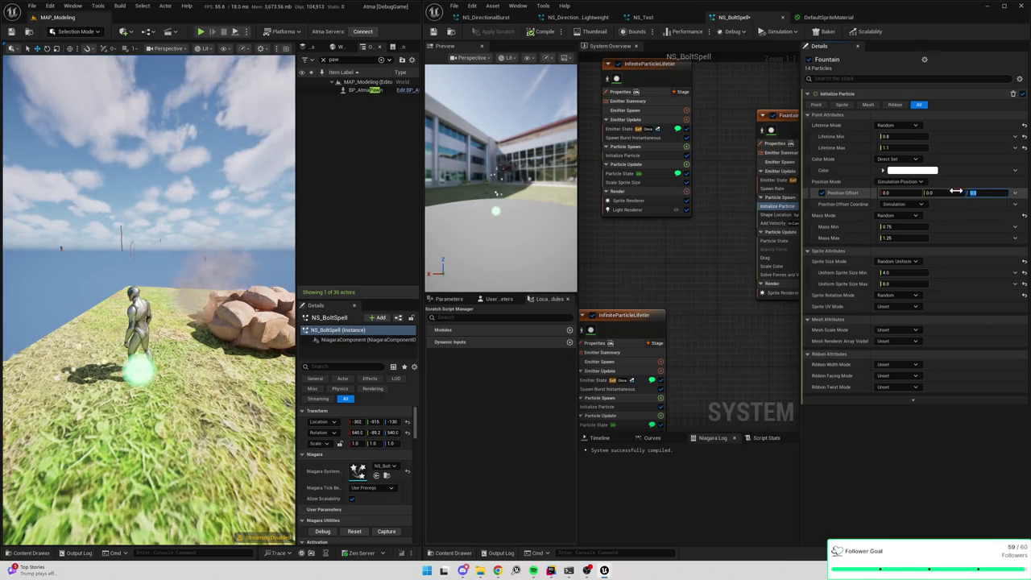
pyautogui.click(899, 194)
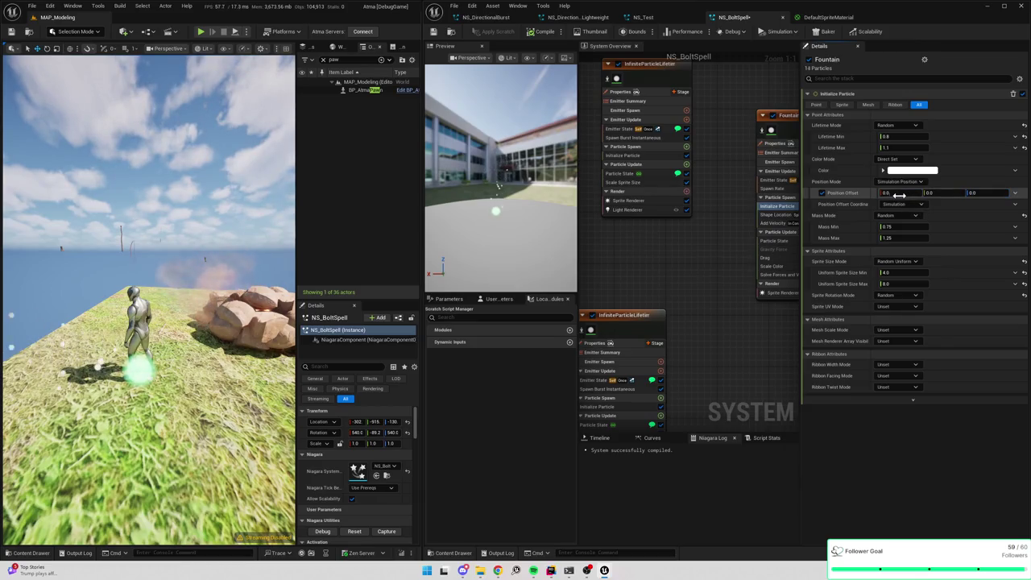
pyautogui.click(822, 191)
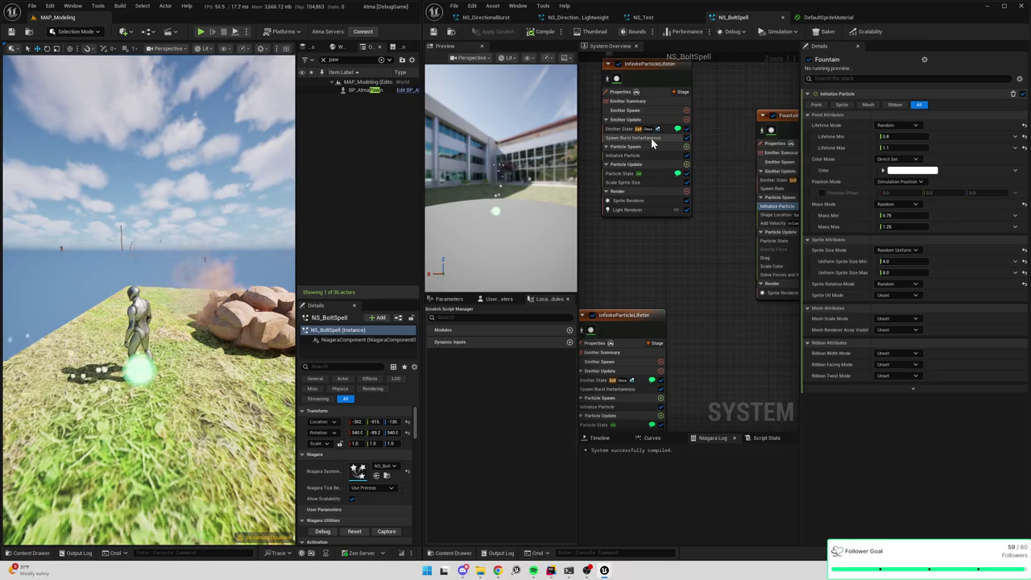
# - Add Scale Color to InfiniteParticleLifetime's Particle Update via a 'col' search, then search Scale RGB inputs for 'param'
pyautogui.click(686, 164)
pyautogui.write('col')
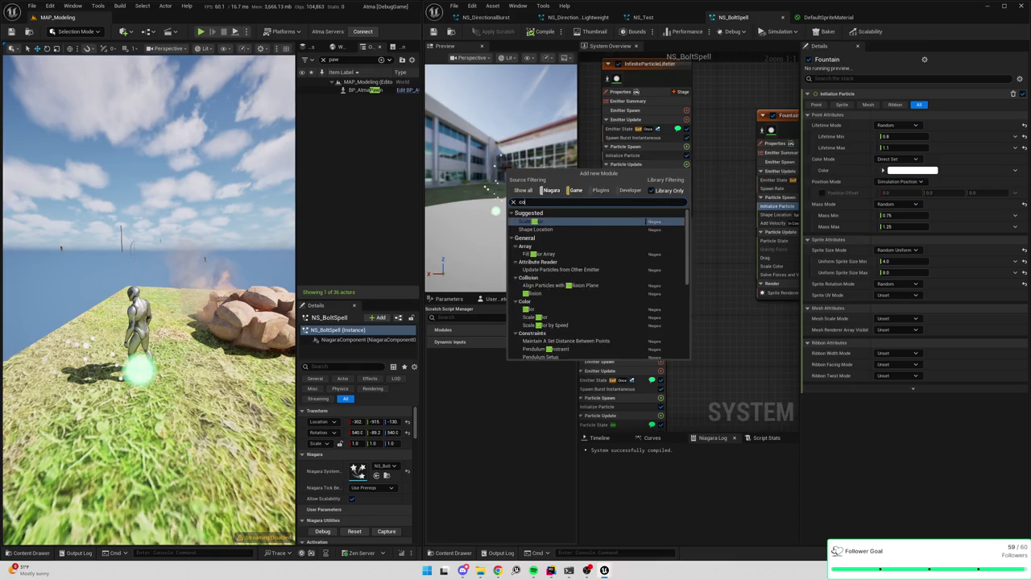
pyautogui.click(580, 221)
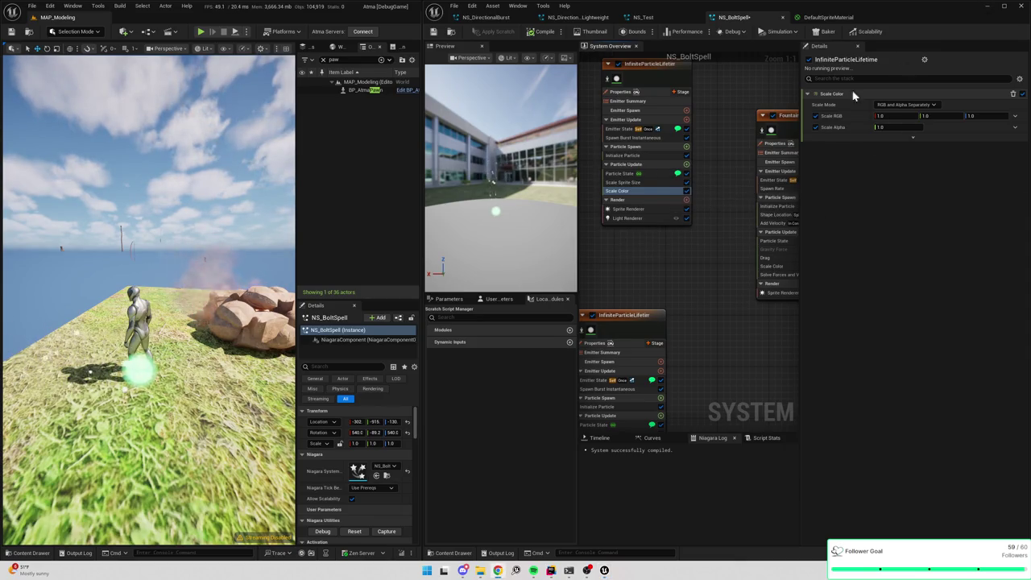
pyautogui.moveTo(638, 253); pyautogui.dragTo(635, 291)
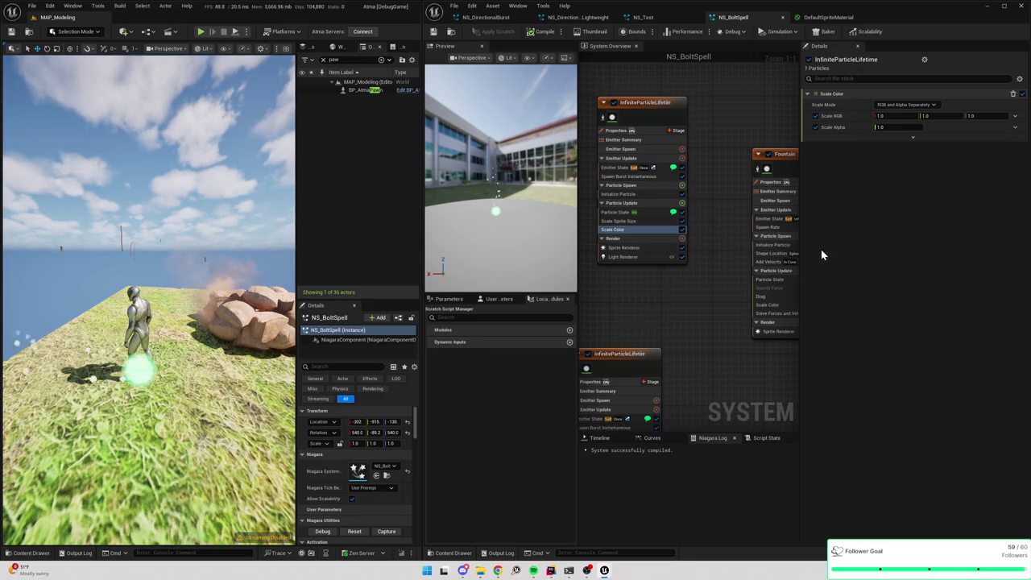
pyautogui.click(1015, 118)
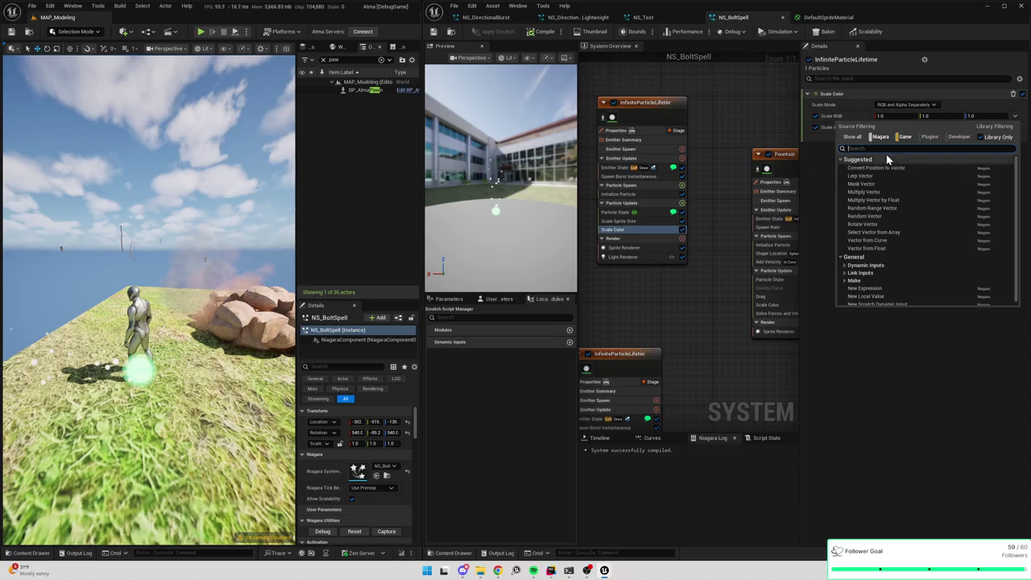
pyautogui.write('param')
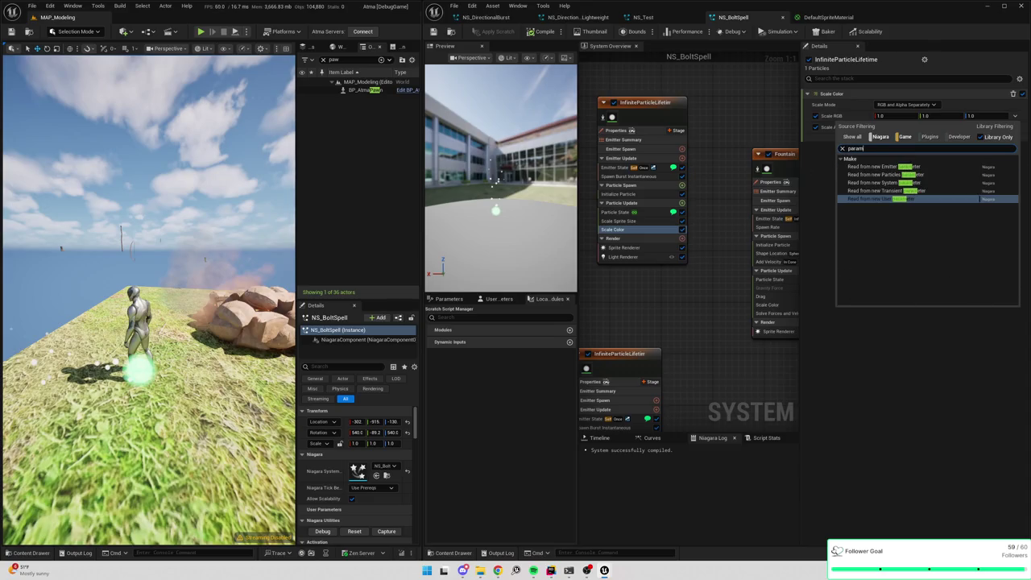
# - Link Scale RGB to a new user parameter and view the system's User Parameters
pyautogui.click(888, 201)
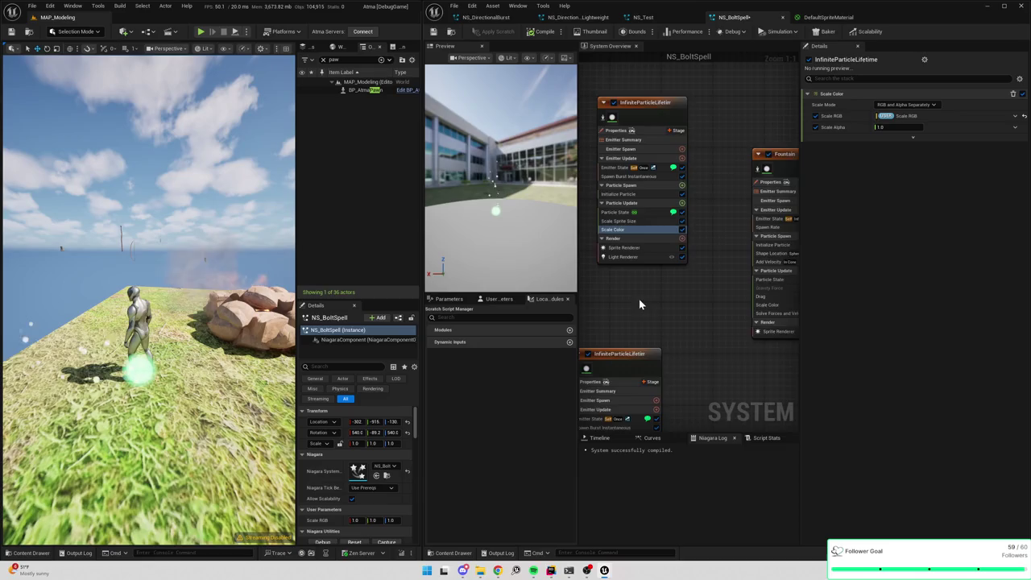
pyautogui.moveTo(637, 304); pyautogui.dragTo(685, 285)
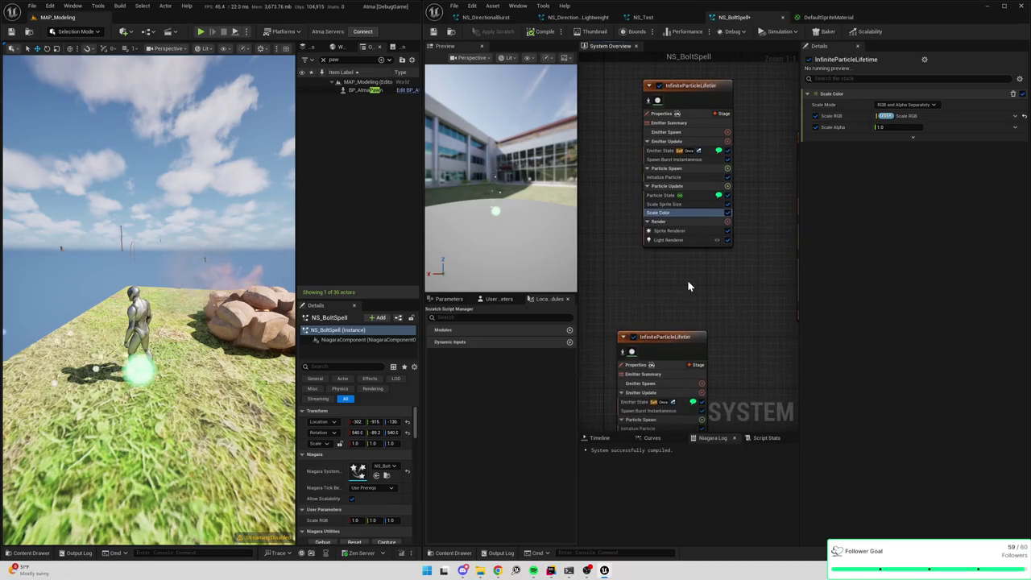
pyautogui.click(498, 298)
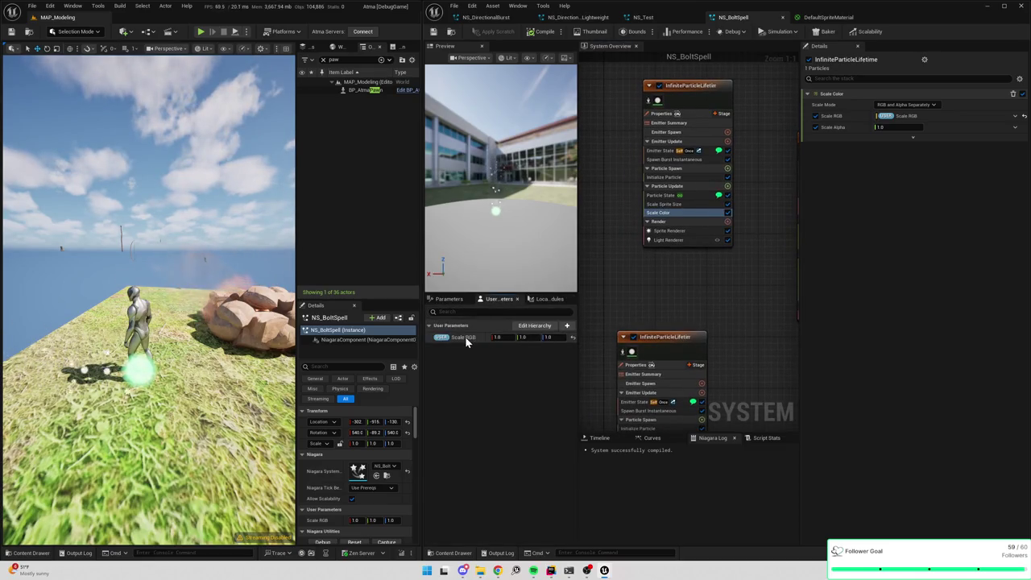
pyautogui.scroll(-1, 343, 467)
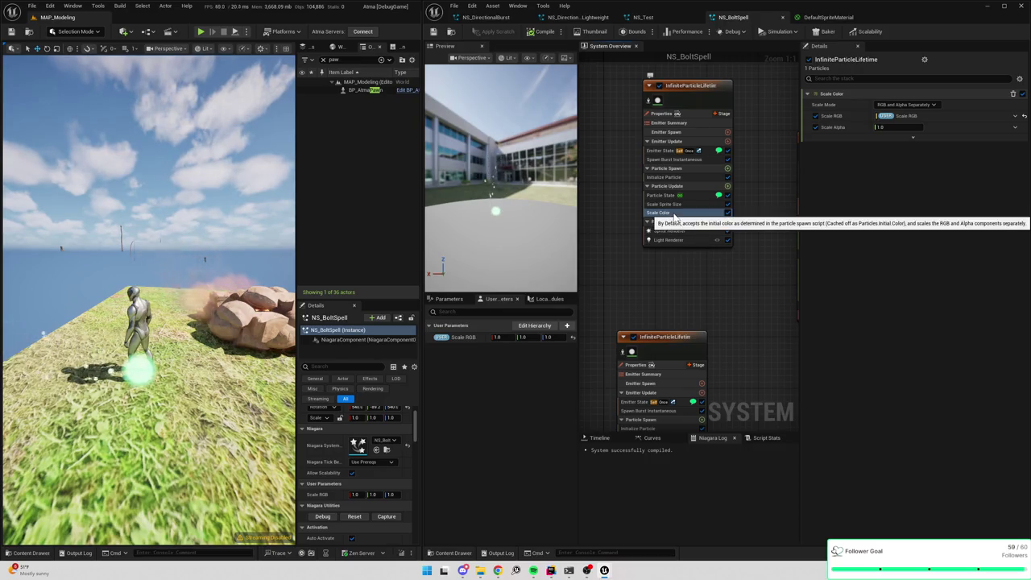
# - Keep scale mode as RGB and Alpha Separately and reset Scale RGB to plain 1.0 values
pyautogui.click(906, 105)
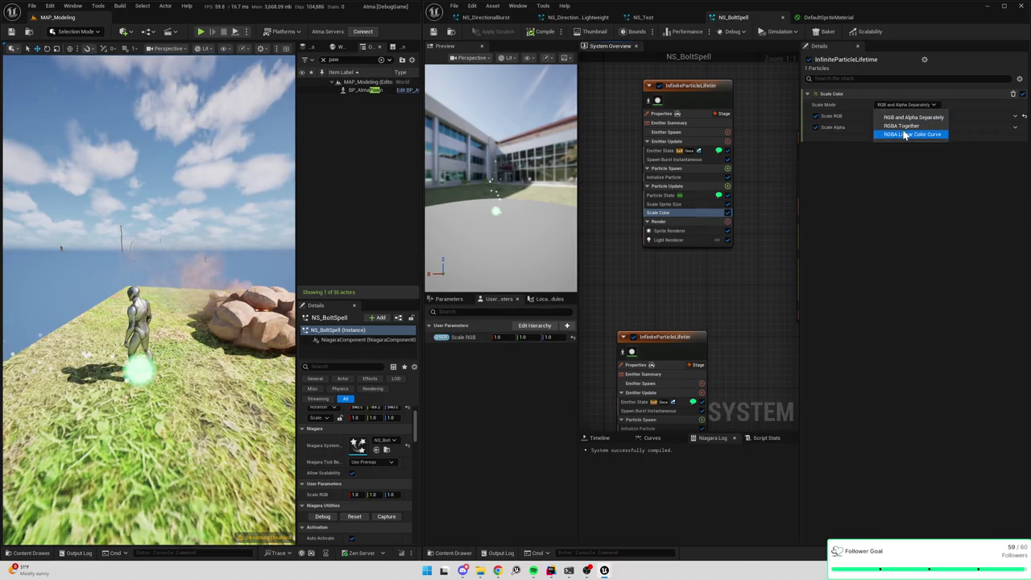
pyautogui.click(844, 159)
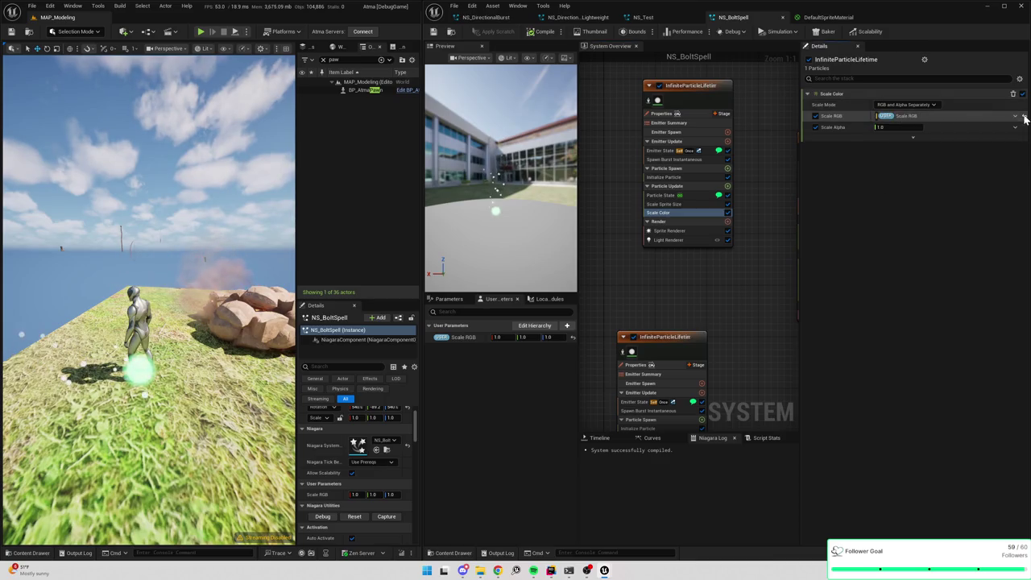
pyautogui.click(1024, 118)
pyautogui.click(1014, 117)
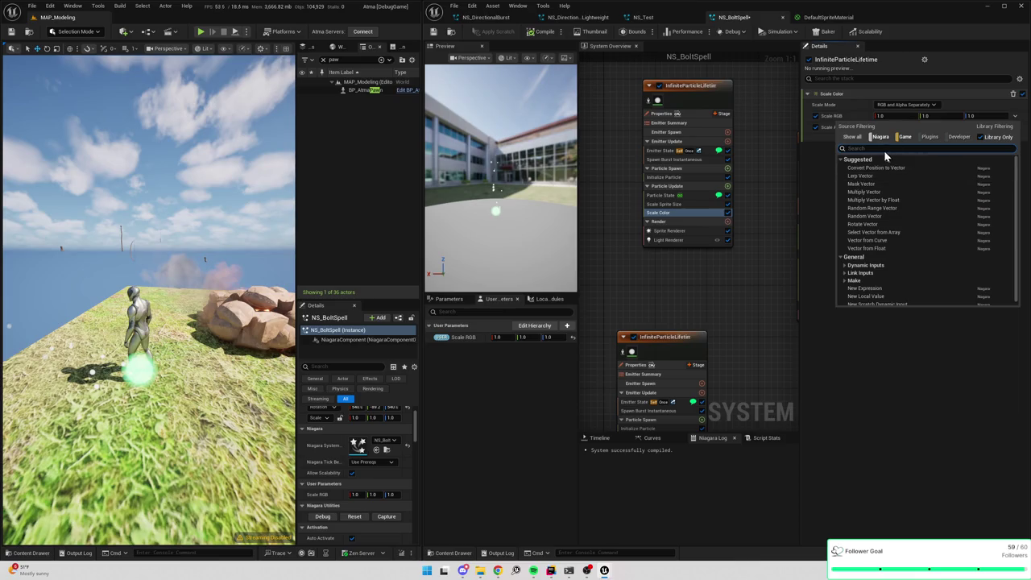
# - Drive Scale RGB with Scale Vector by Curve, found by searching 'cur', and compile
pyautogui.press('Escape')
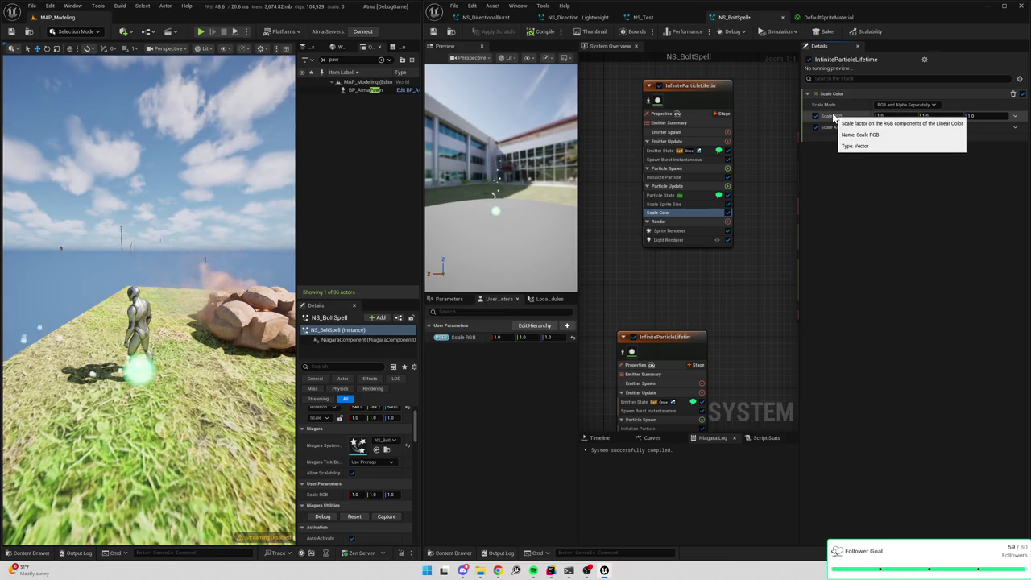
pyautogui.click(1015, 117)
pyautogui.write('cur')
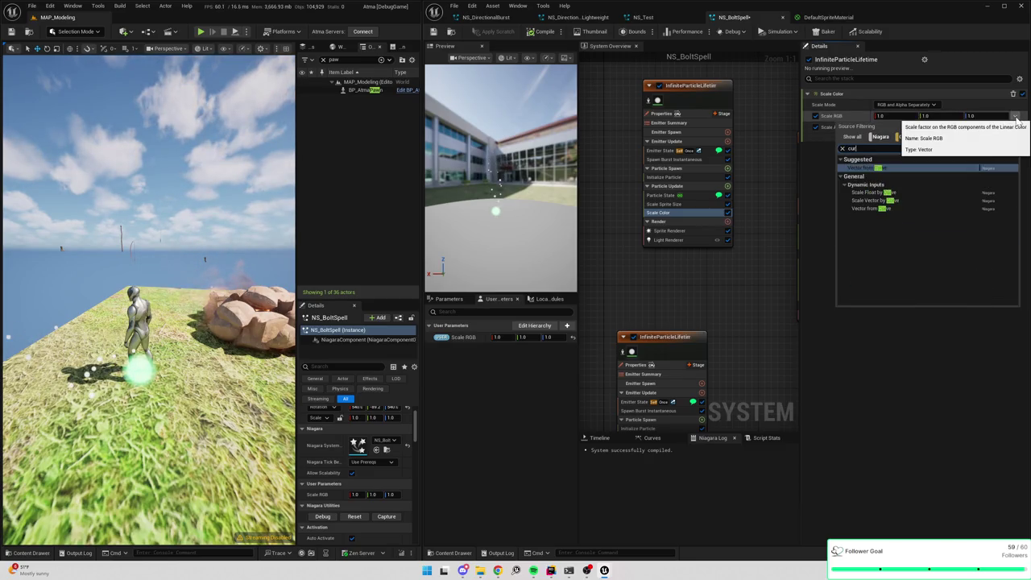
pyautogui.click(878, 201)
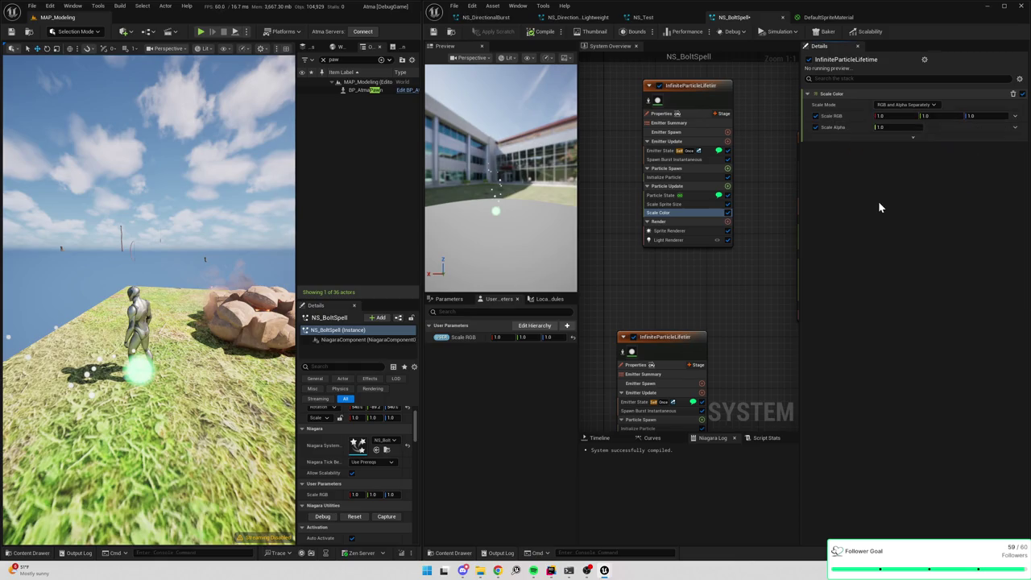
pyautogui.hotkey('ctrl', 's')
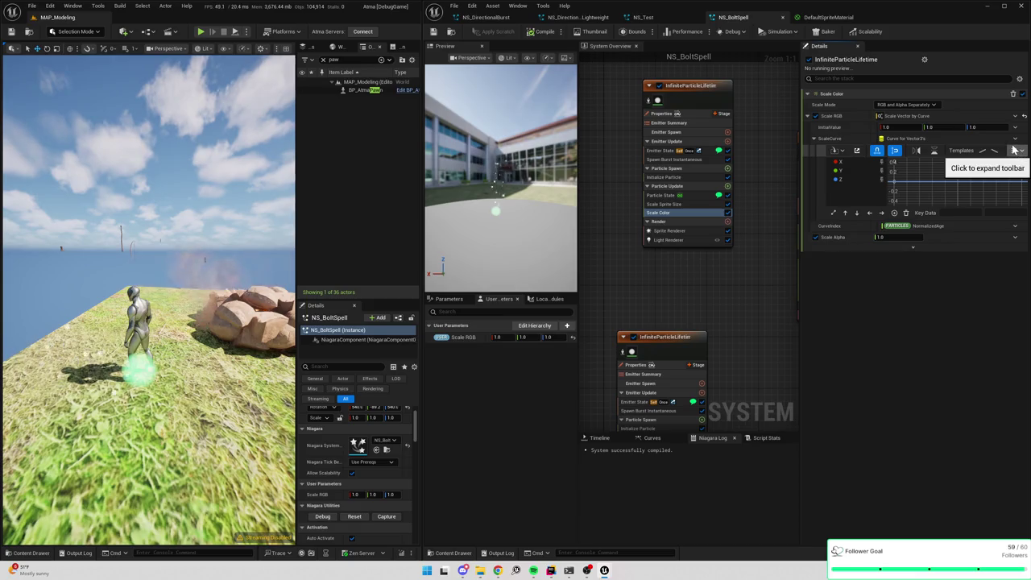
# - Expose the scale curve as a new user parameter, delete the old Scale RGB parameter, and save
pyautogui.click(1015, 139)
pyautogui.click(842, 182)
pyautogui.click(878, 220)
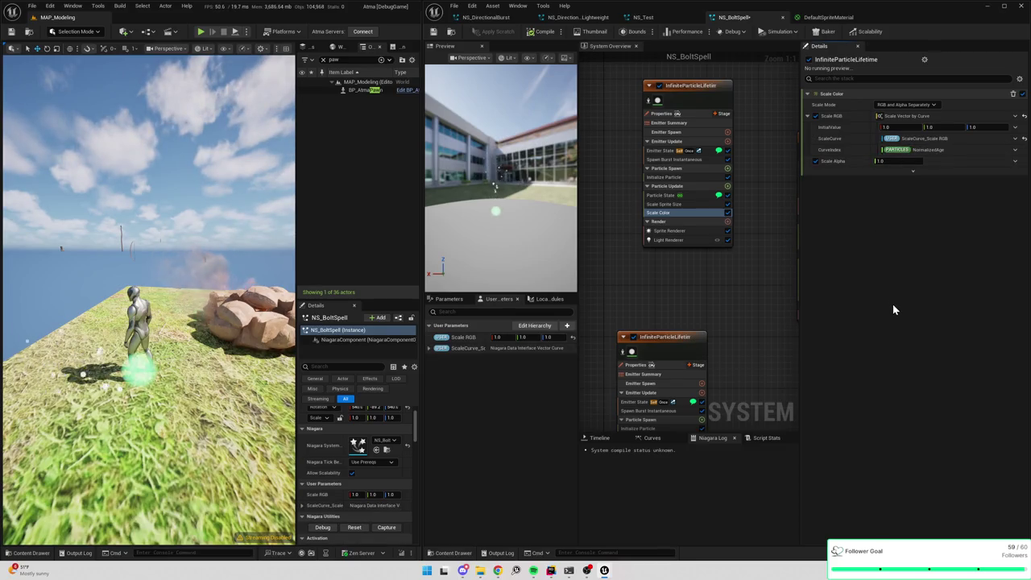
pyautogui.rightClick(455, 344)
pyautogui.click(476, 414)
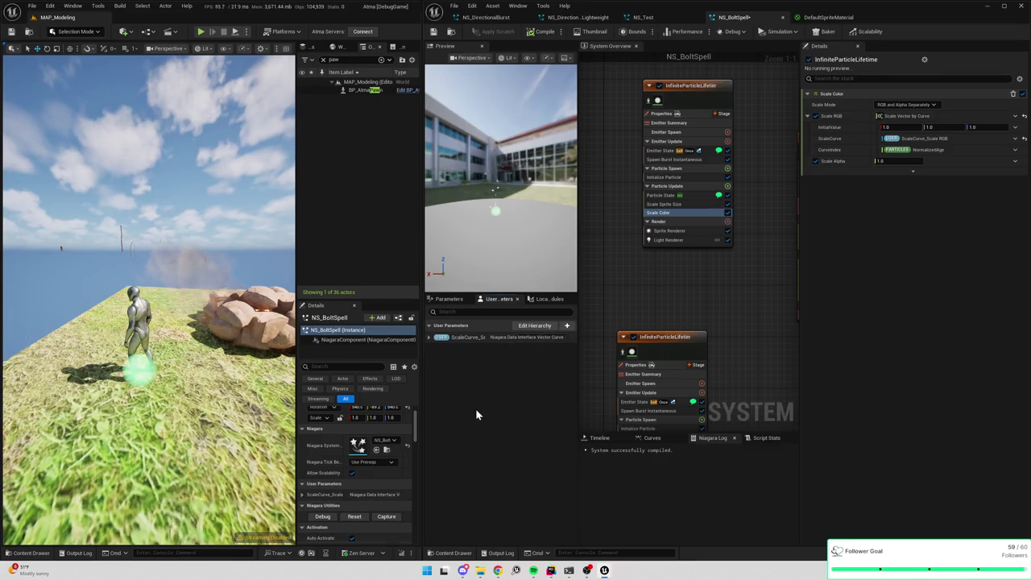
pyautogui.click(435, 32)
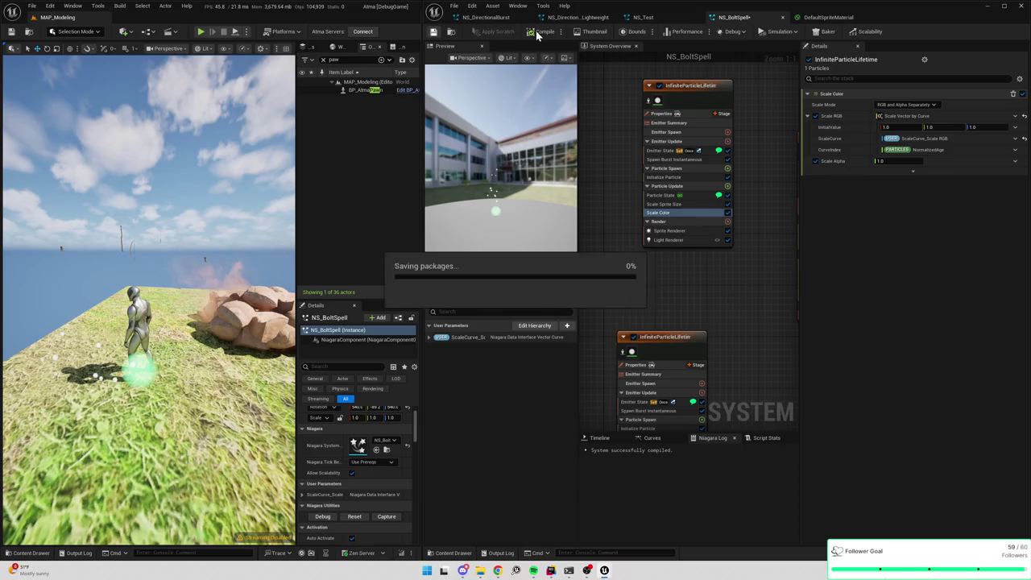
# - Reveal ScaleCurve_Scale RGB on the placed NS_BoltSpell and raise the Y curve to about 0.25
pyautogui.moveTo(421, 258)
pyautogui.mouseDown()
pyautogui.moveTo(421, 249)
pyautogui.moveTo(548, 258)
pyautogui.mouseUp()
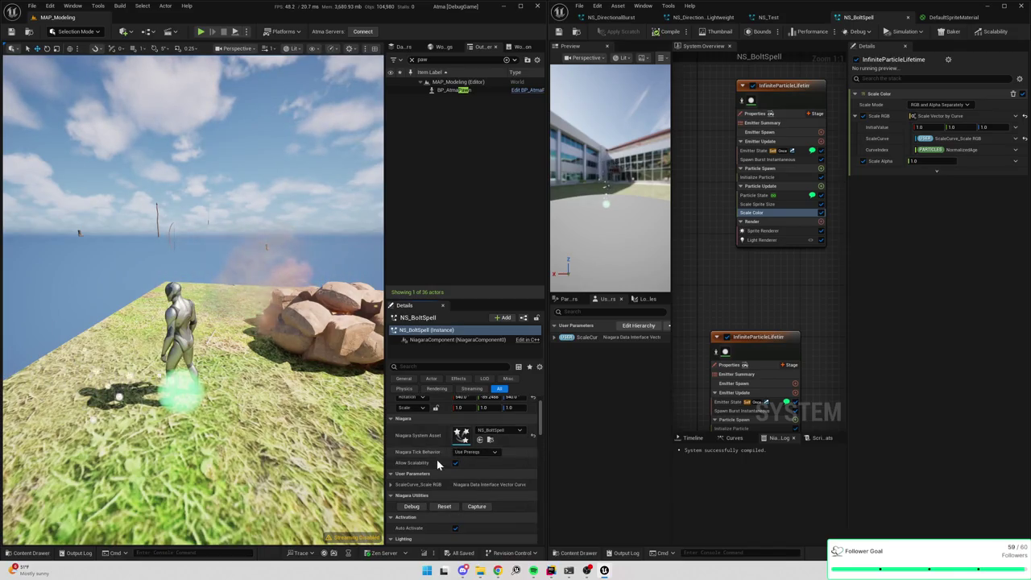
pyautogui.scroll(-1, 419, 490)
pyautogui.click(390, 472)
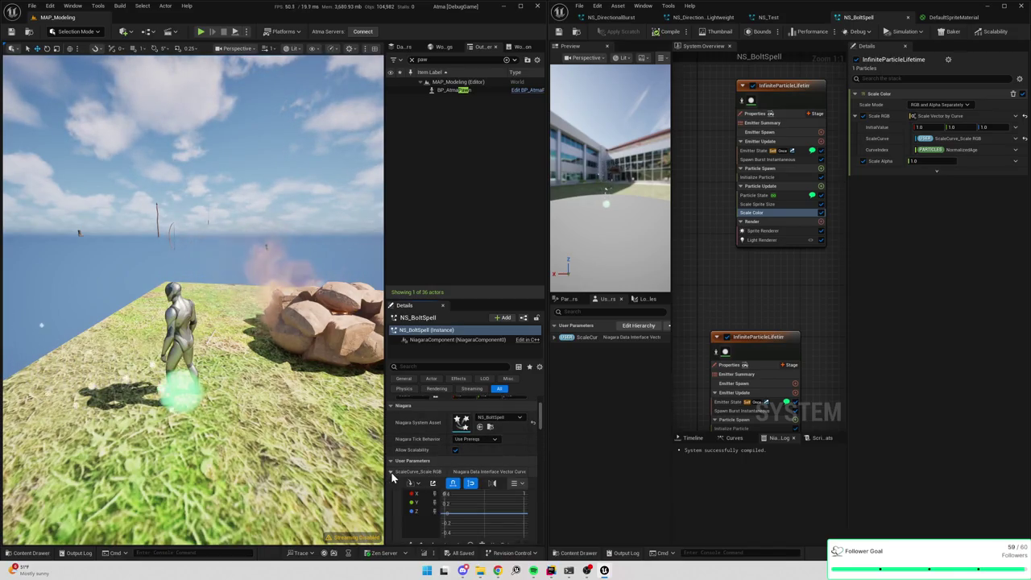
pyautogui.scroll(-1, 448, 502)
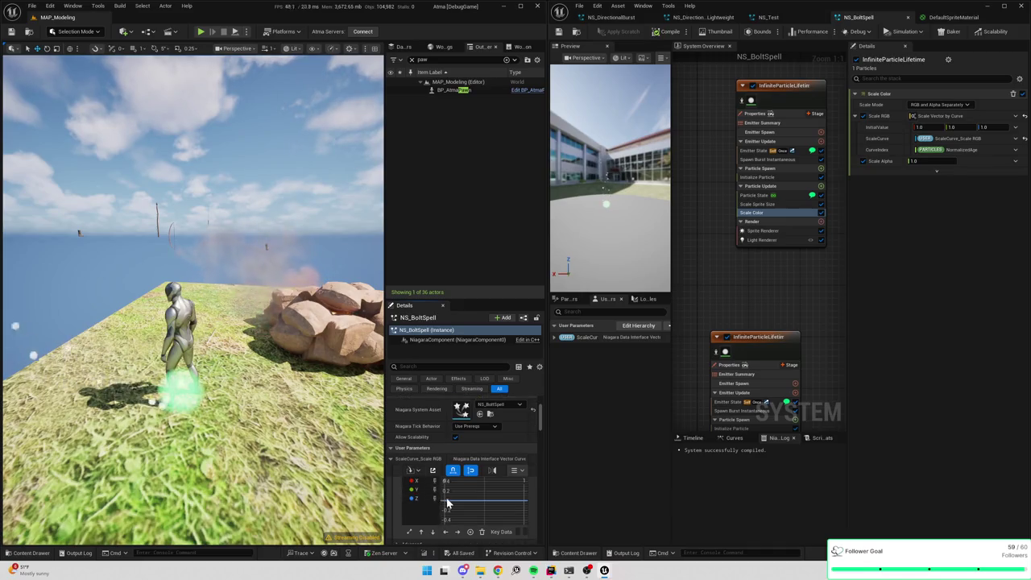
pyautogui.rightClick(515, 507)
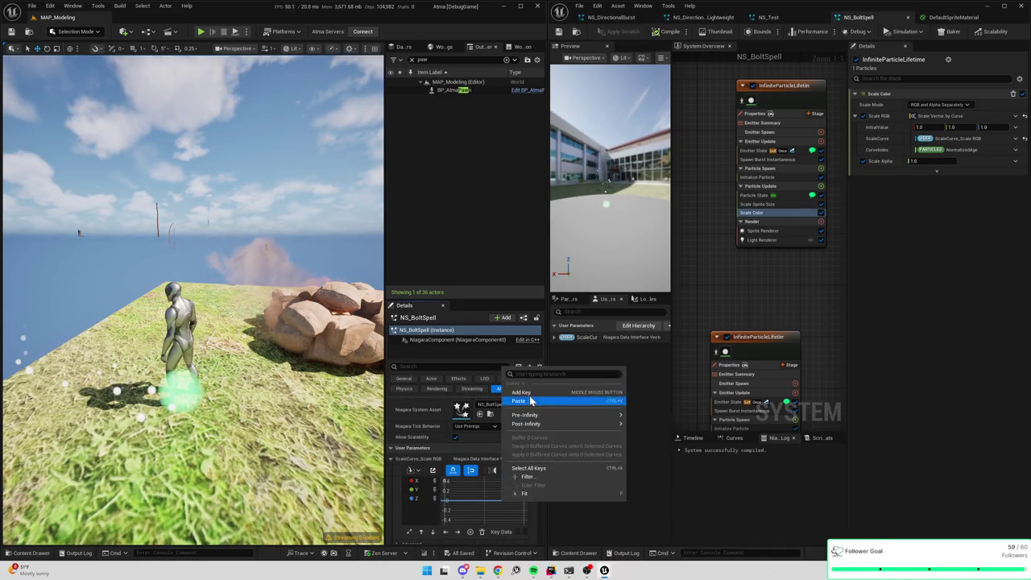
pyautogui.click(530, 399)
pyautogui.click(525, 500)
pyautogui.moveTo(527, 499)
pyautogui.mouseDown()
pyautogui.moveTo(472, 501)
pyautogui.moveTo(483, 492)
pyautogui.mouseUp()
pyautogui.moveTo(455, 493)
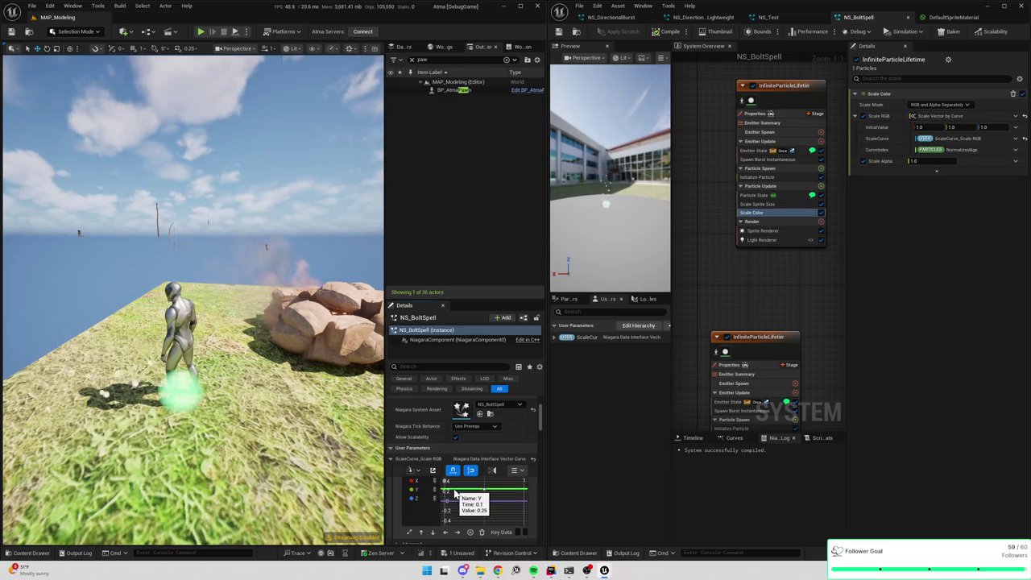
# - Add a key on the Y channel curve at time 0.7
pyautogui.scroll(2, 435, 503)
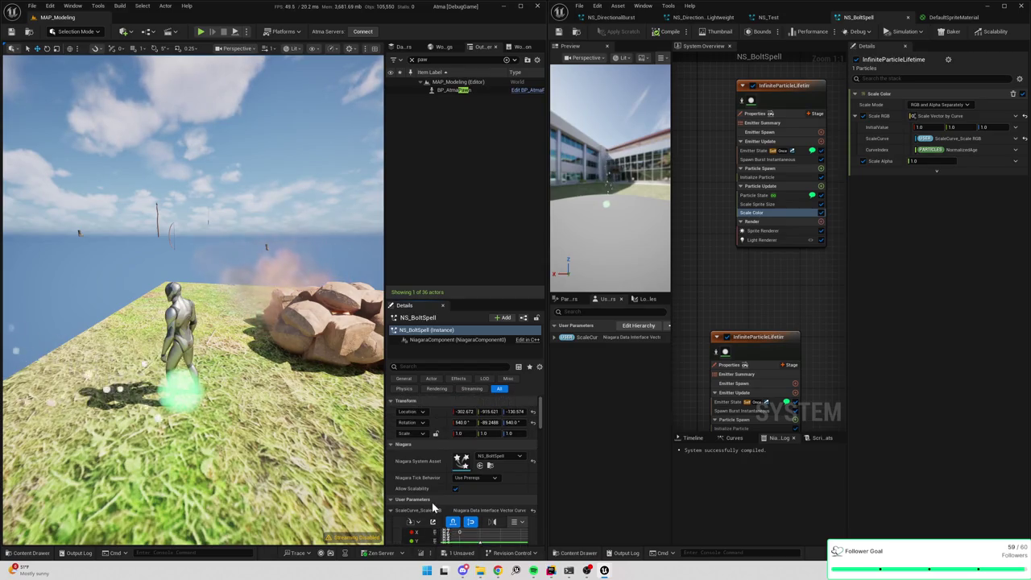
pyautogui.scroll(-3, 434, 505)
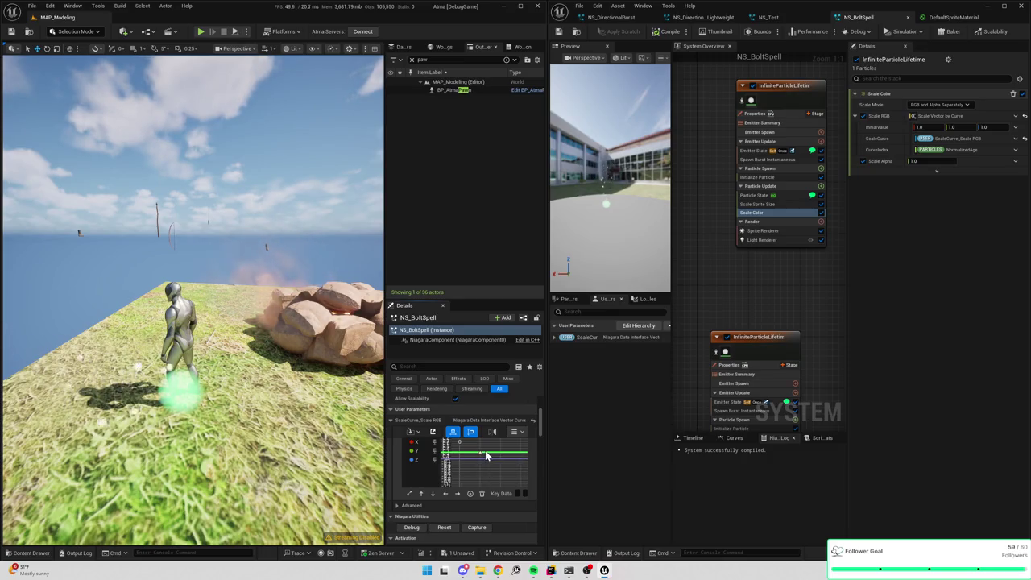
pyautogui.click(415, 443)
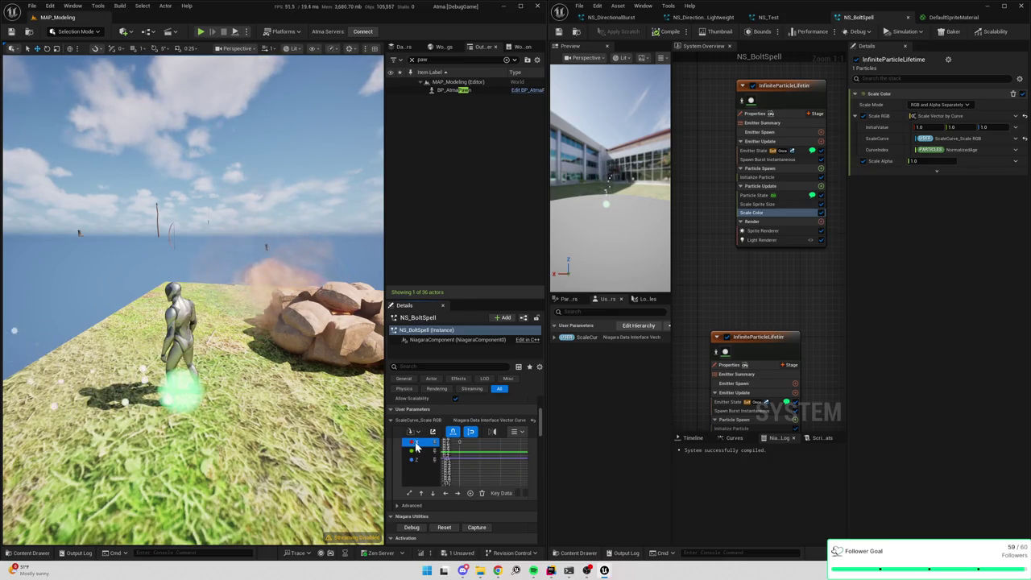
pyautogui.click(416, 451)
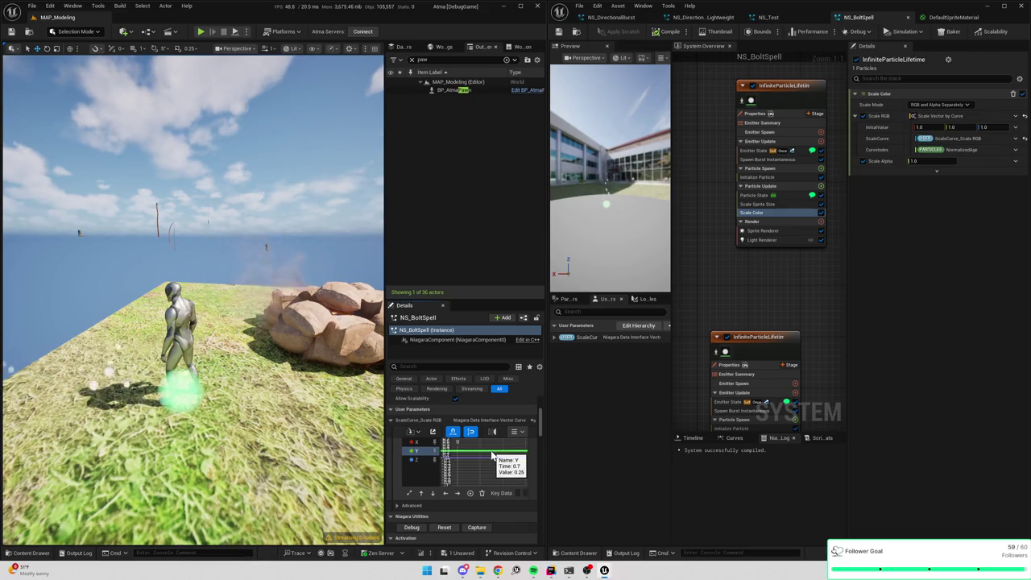
pyautogui.rightClick(492, 457)
pyautogui.click(523, 341)
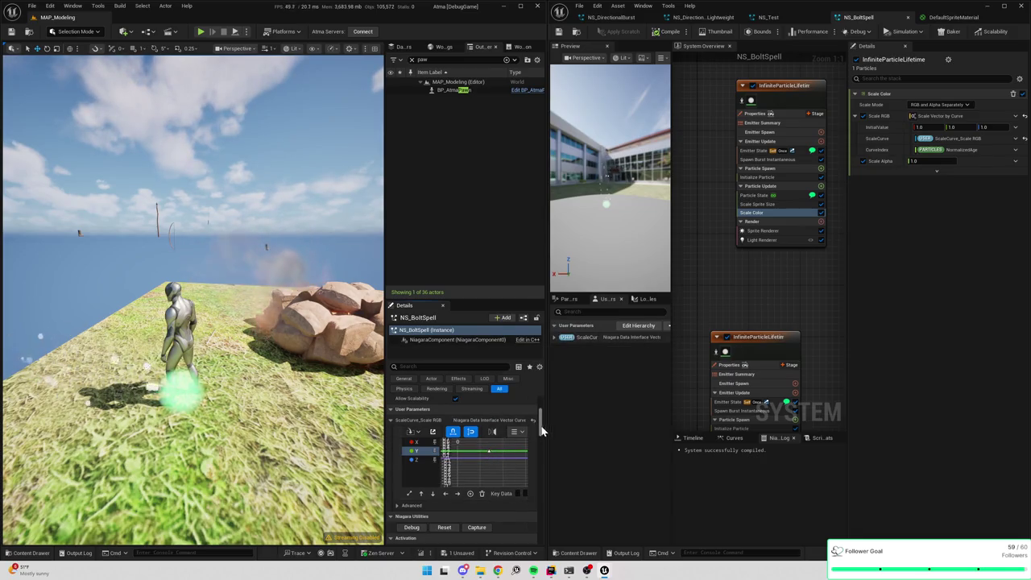
pyautogui.moveTo(545, 393); pyautogui.dragTo(682, 406)
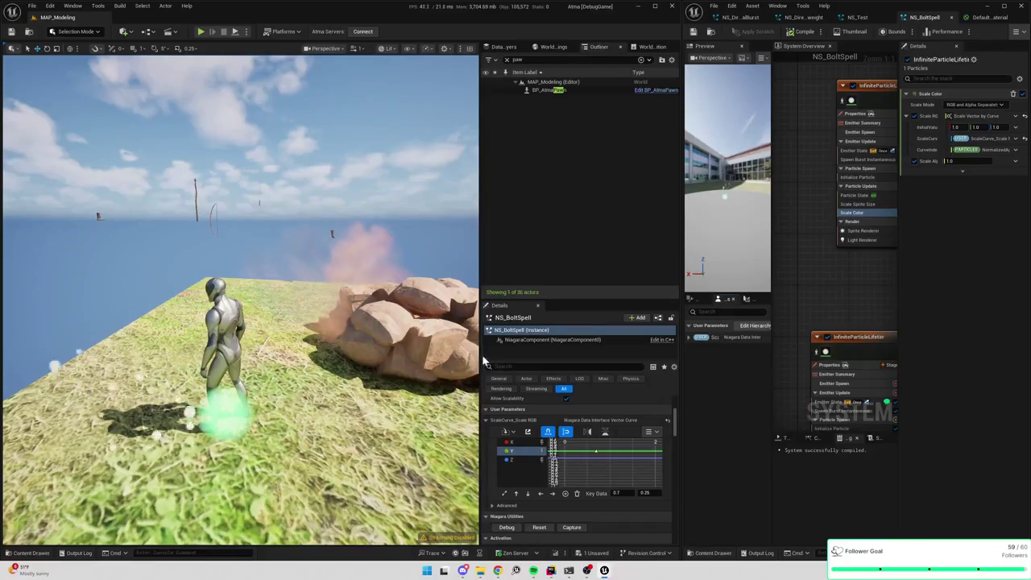
# - Set the Y channel key at time 0.7 to 0.0 in Key Data
pyautogui.moveTo(480, 343); pyautogui.dragTo(286, 342)
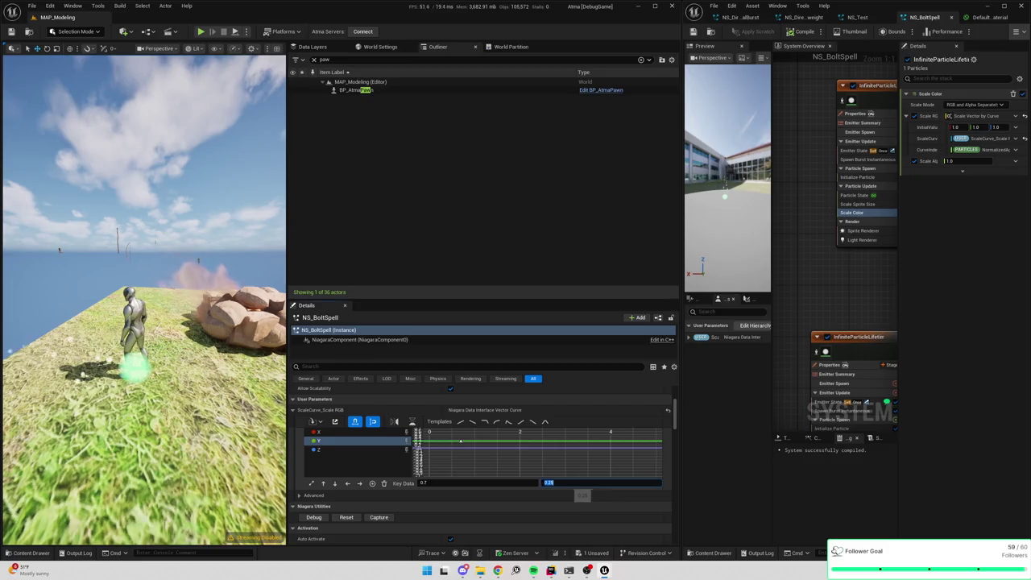
pyautogui.write('-0')
pyautogui.press('Return')
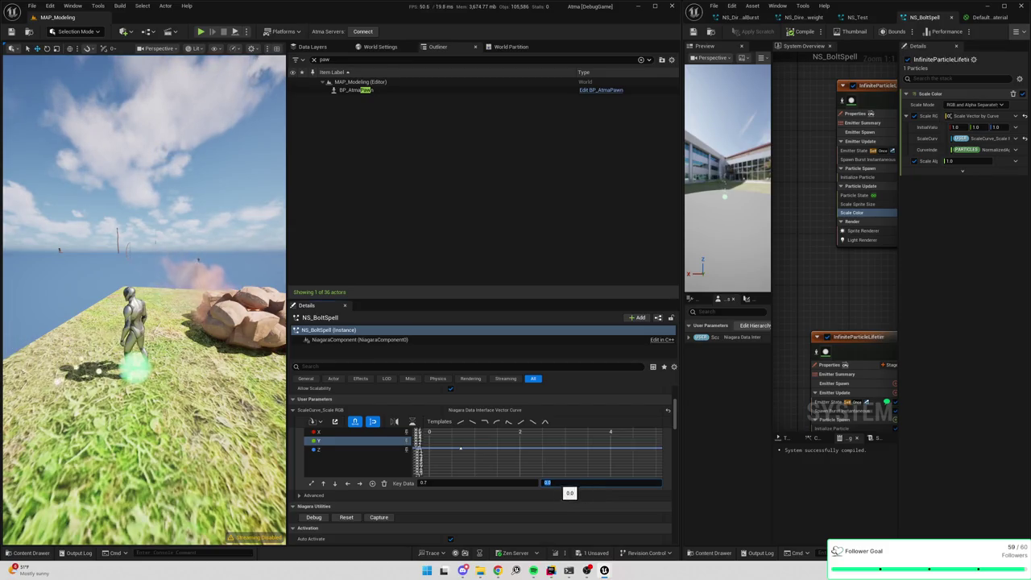
pyautogui.click(327, 451)
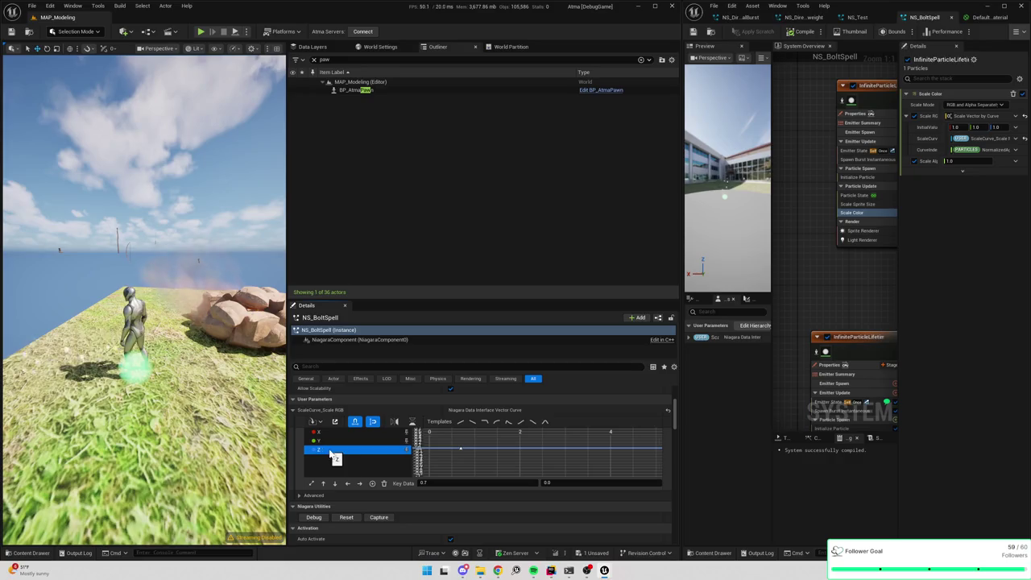
pyautogui.rightClick(499, 455)
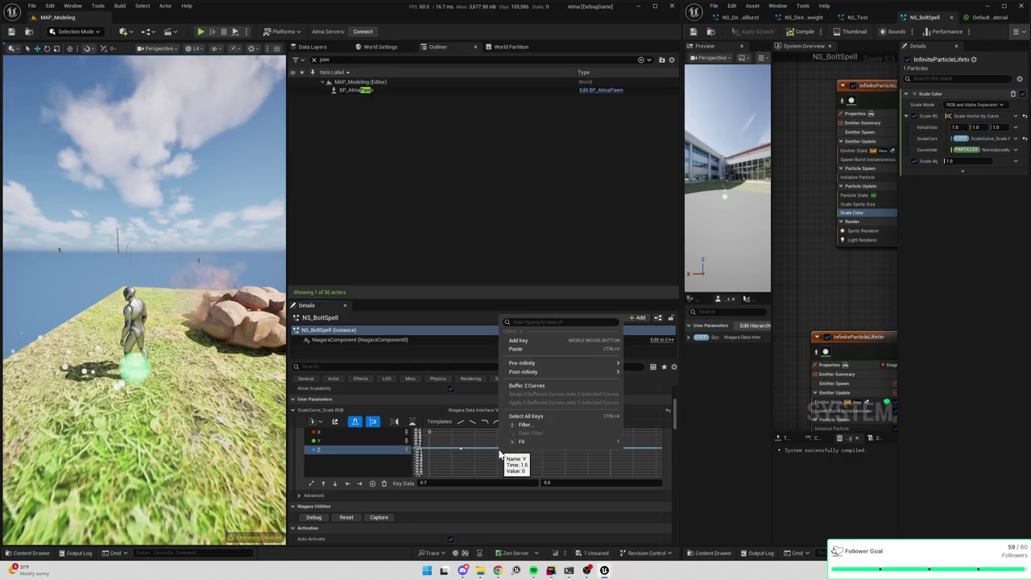
pyautogui.click(357, 458)
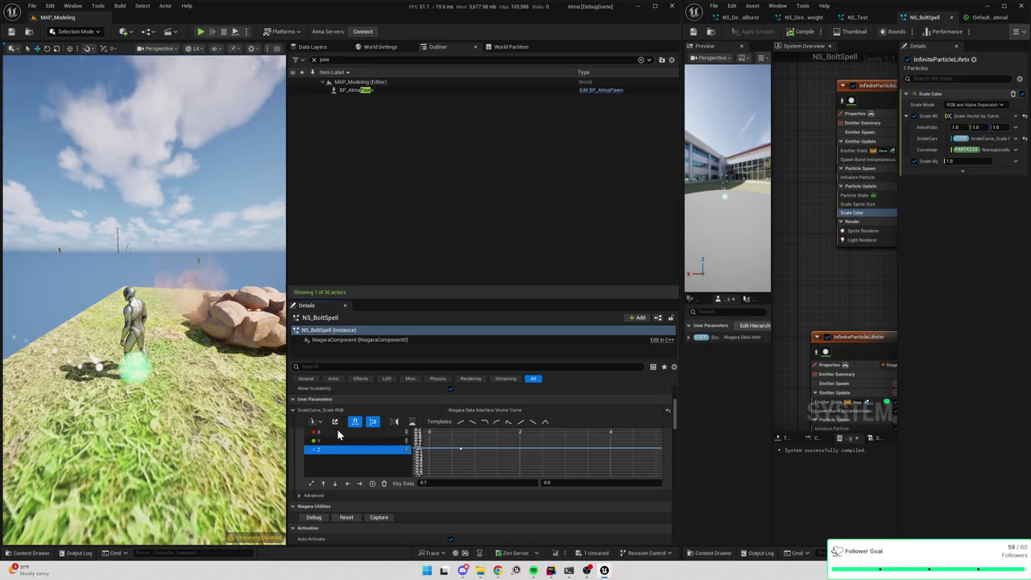
# - Add a new X channel key at time 1.6 and commit its value
pyautogui.click(338, 434)
pyautogui.rightClick(503, 448)
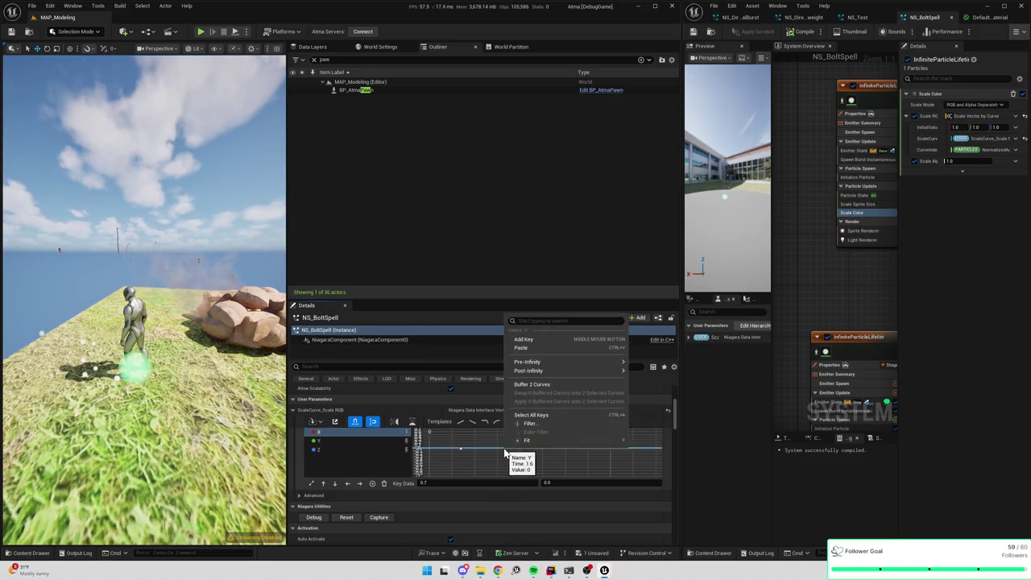
pyautogui.click(543, 340)
pyautogui.write('1.6')
pyautogui.press('Return')
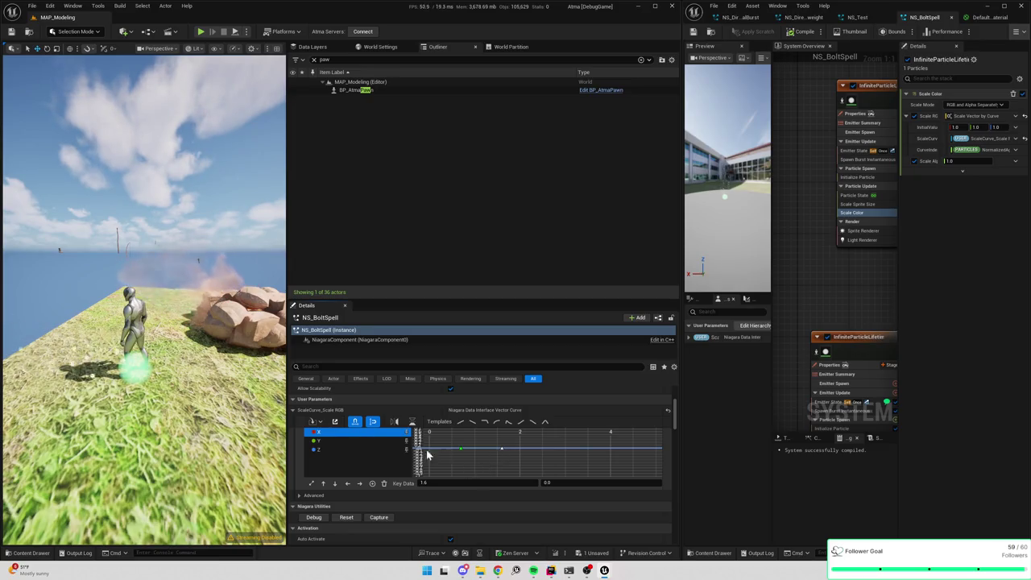
pyautogui.click(515, 456)
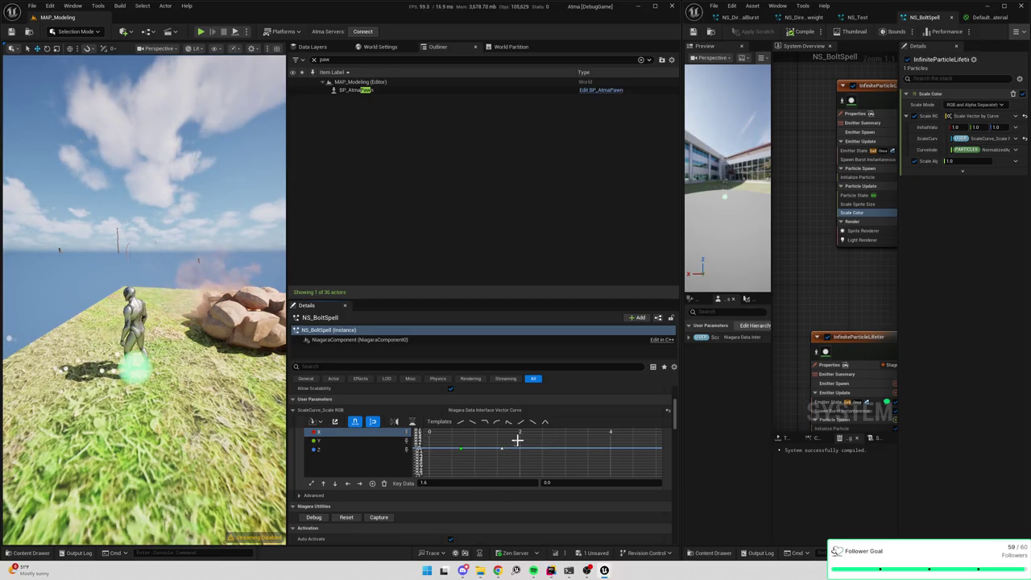
# - Raise both selected curve keys to 0.5 and return the Z key to 0.0
pyautogui.click(520, 448)
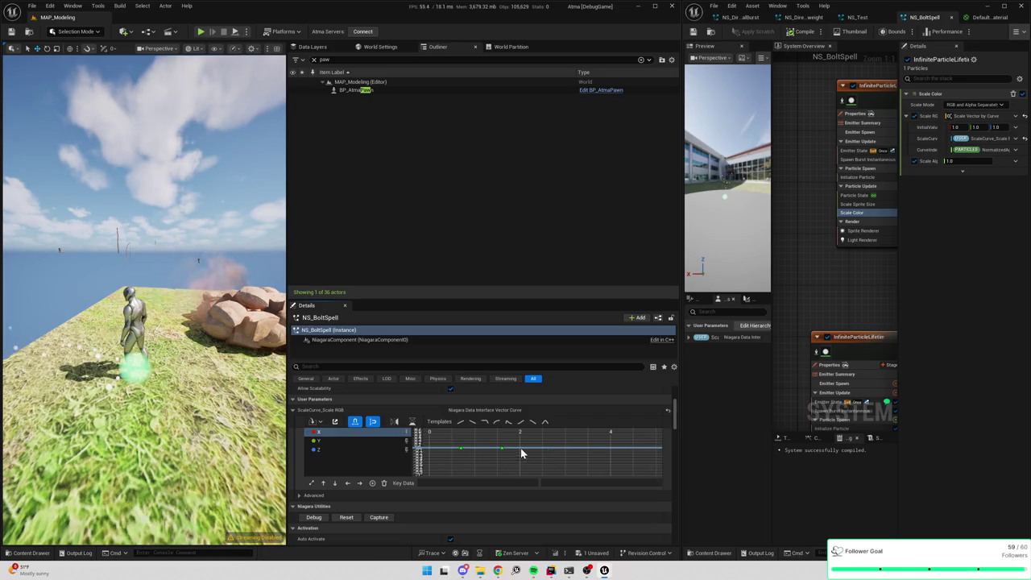
pyautogui.moveTo(496, 456); pyautogui.dragTo(503, 443)
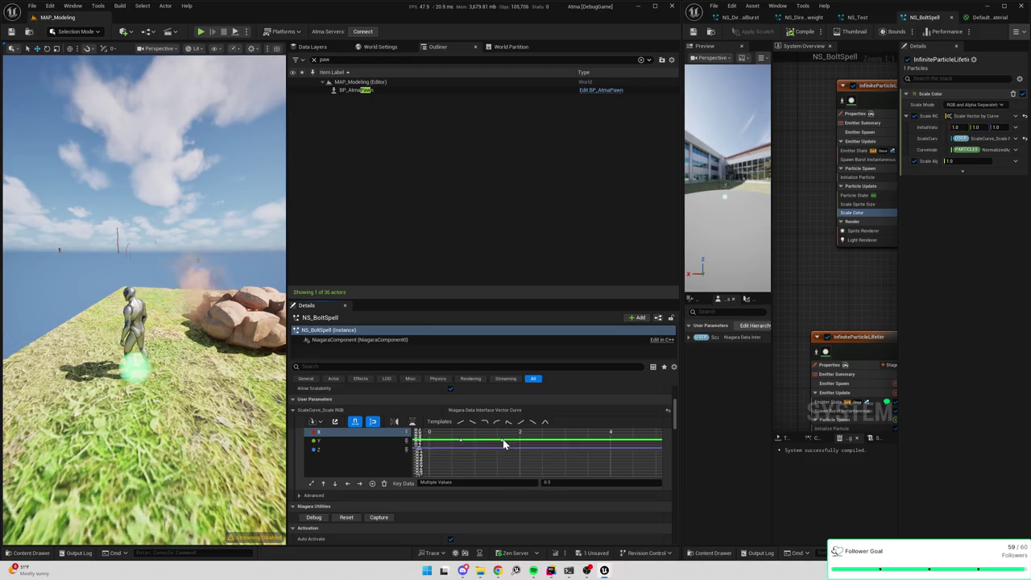
pyautogui.click(473, 452)
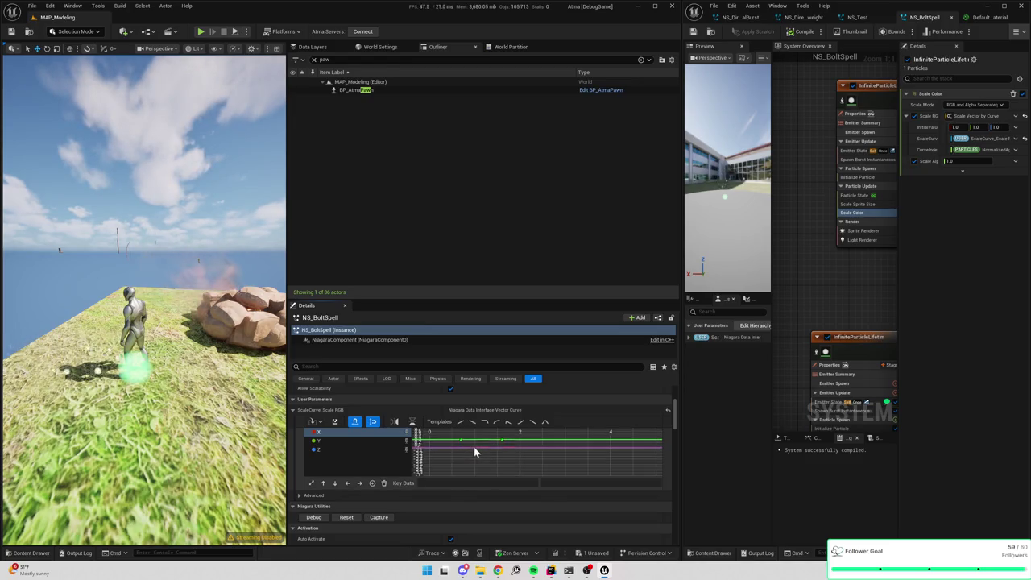
pyautogui.rightClick(474, 453)
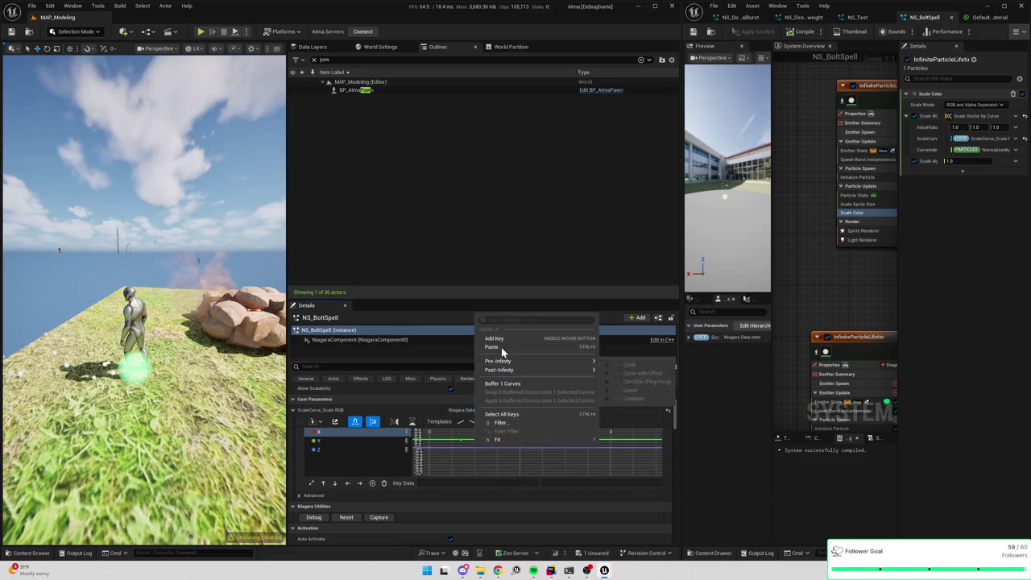
pyautogui.click(473, 442)
pyautogui.moveTo(473, 442)
pyautogui.mouseDown()
pyautogui.moveTo(474, 457)
pyautogui.moveTo(474, 448)
pyautogui.mouseUp()
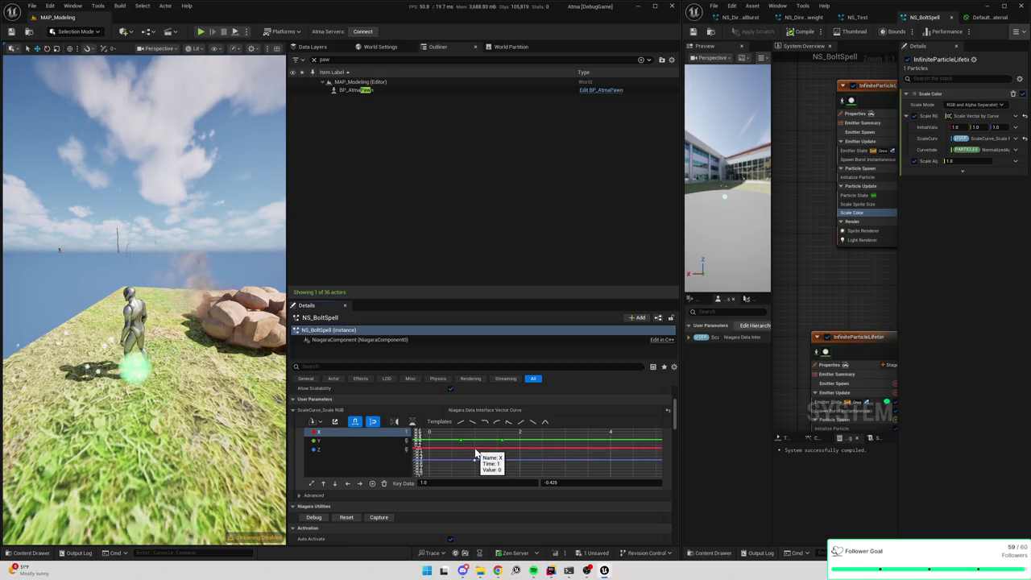
pyautogui.rightClick(475, 448)
pyautogui.click(489, 338)
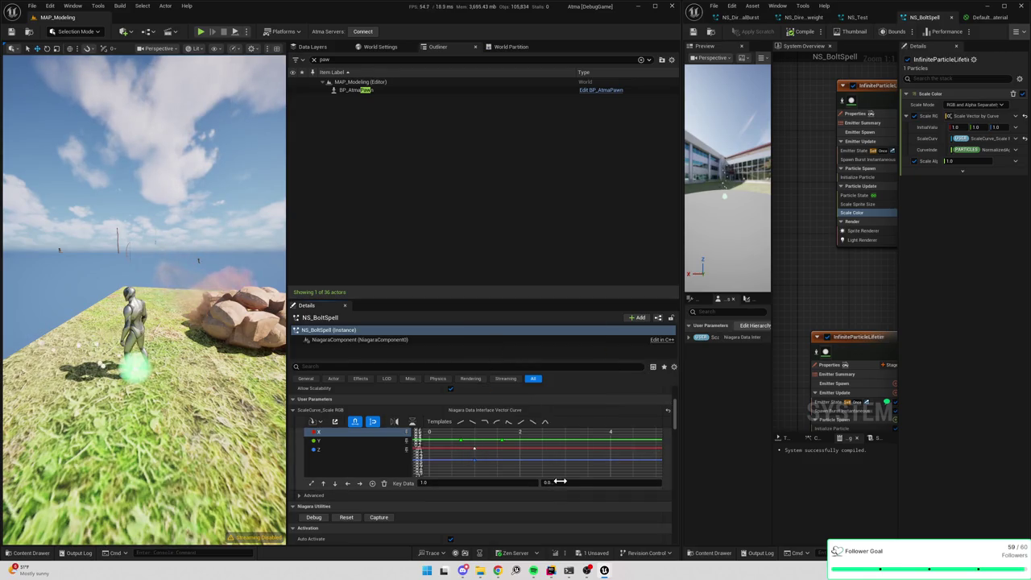
# - Raise the red key to 1.0, set the green key at time 1.6 to 0.3, then 200, and save
pyautogui.moveTo(559, 481); pyautogui.dragTo(566, 481)
pyautogui.click(501, 440)
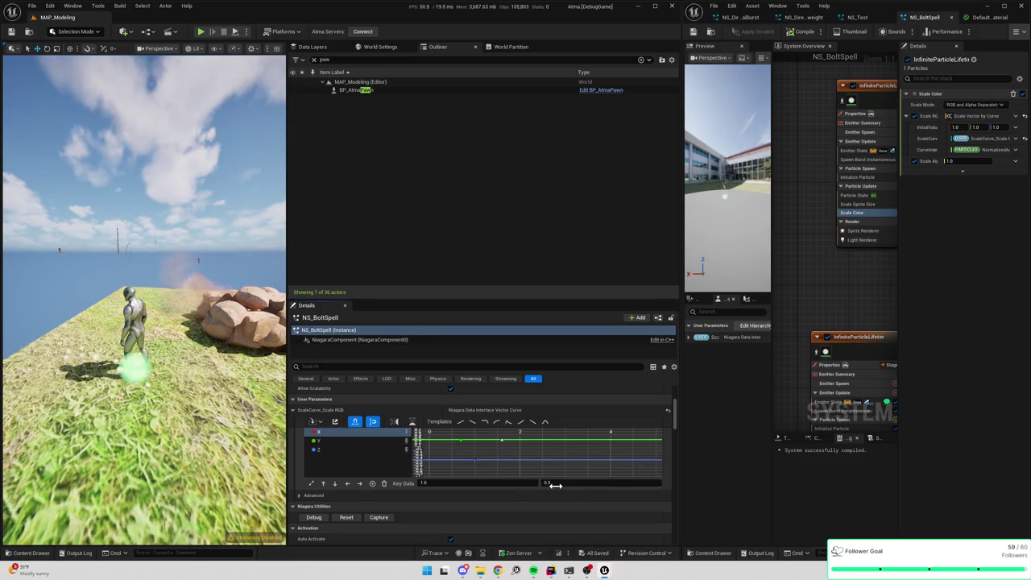
pyautogui.rightClick(454, 436)
pyautogui.click(454, 436)
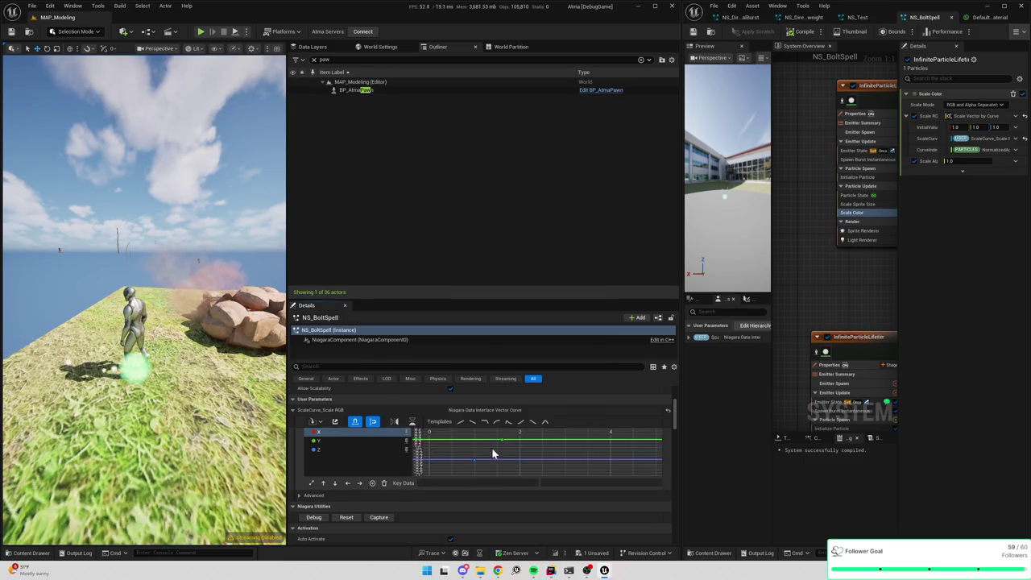
pyautogui.click(500, 439)
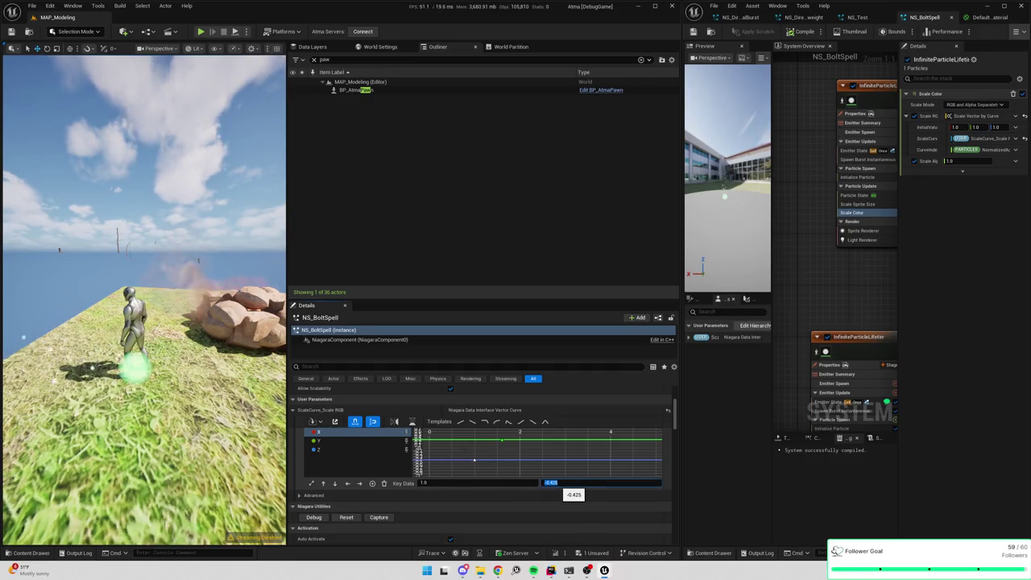
pyautogui.press('Return')
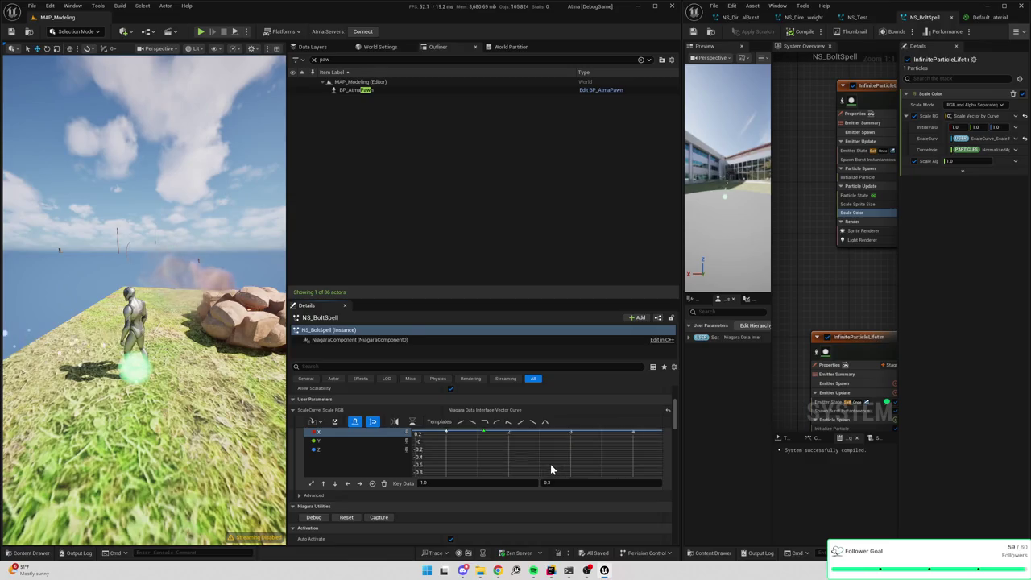
pyautogui.scroll(-3, 550, 464)
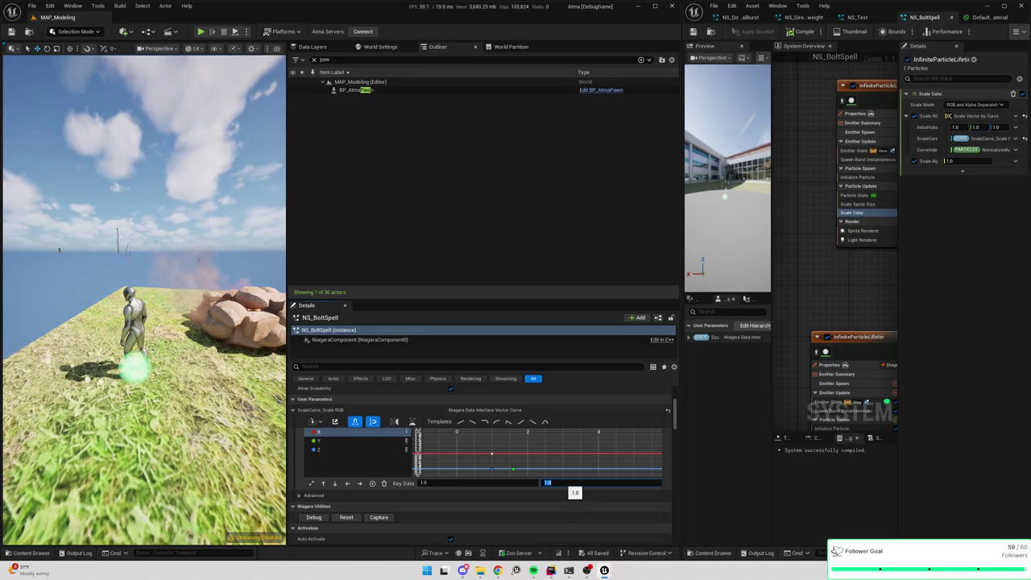
pyautogui.write('200')
pyautogui.press('Return')
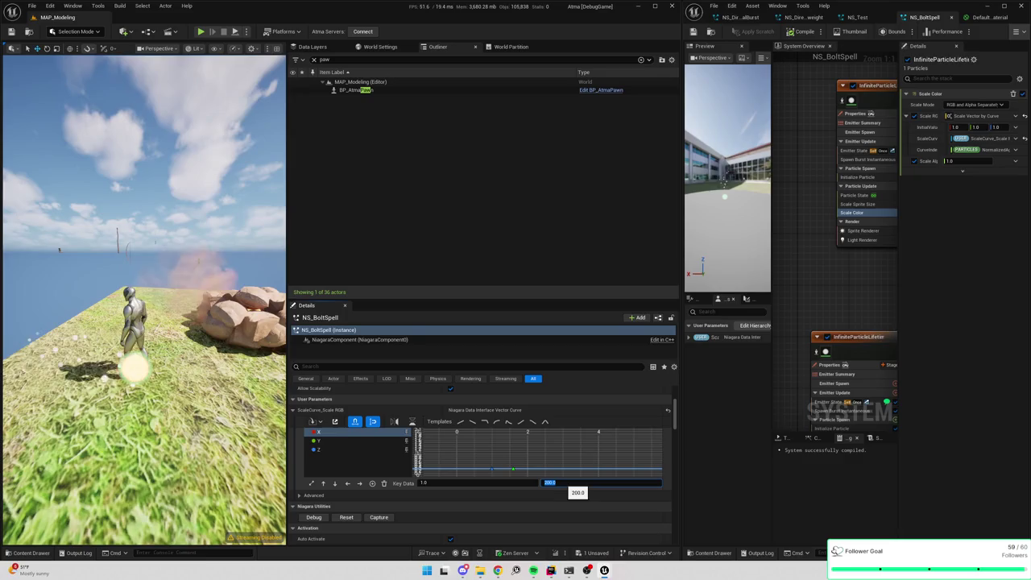
pyautogui.scroll(-3, 572, 449)
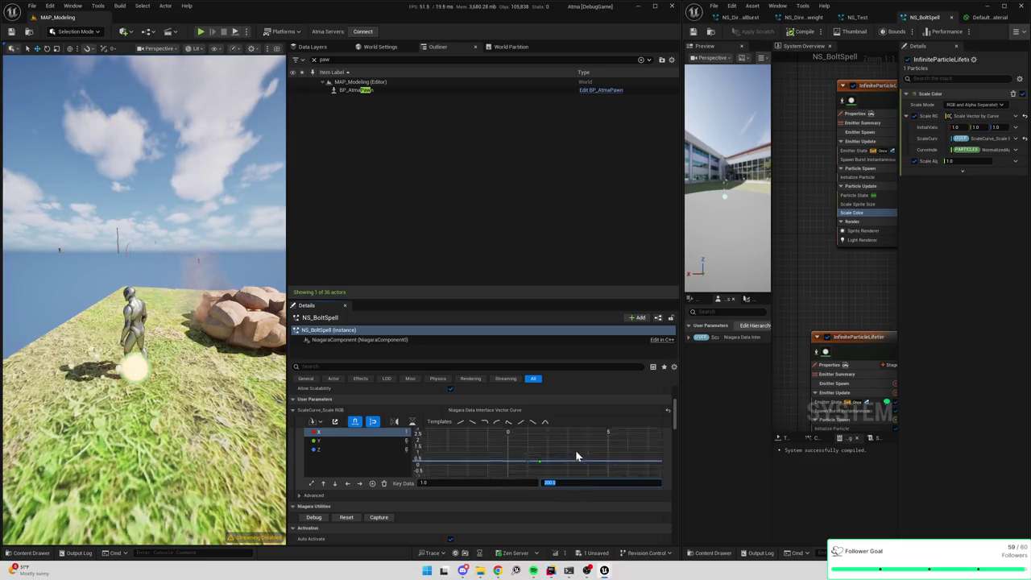
pyautogui.hotkey('ctrl', 's')
# - Set the curve keys to 20.0, save the level, and show the X curve on the graph
pyautogui.scroll(2, 544, 453)
pyautogui.moveTo(547, 450)
pyautogui.mouseDown()
pyautogui.moveTo(492, 511)
pyautogui.moveTo(477, 482)
pyautogui.mouseUp()
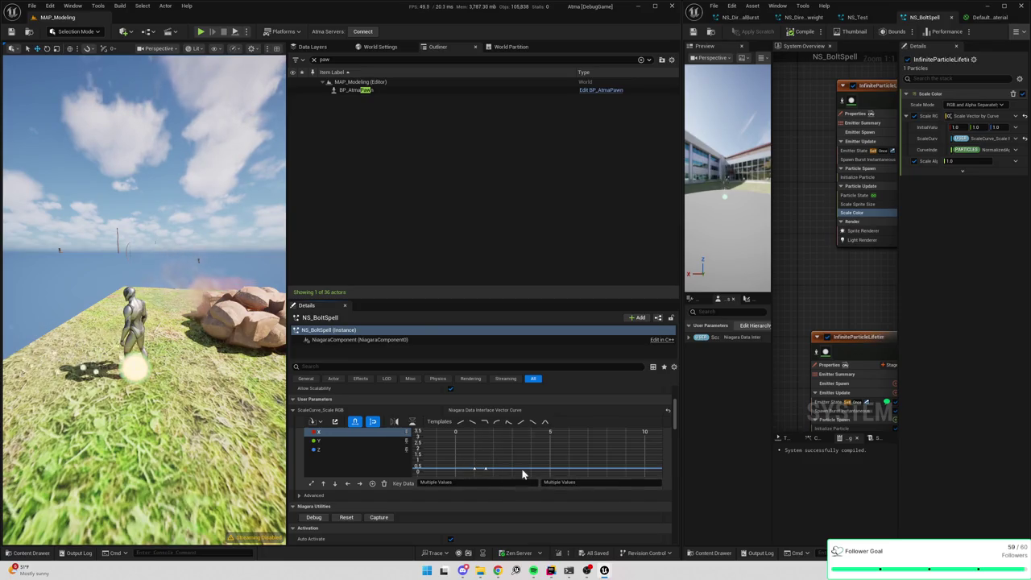
pyautogui.click(567, 482)
pyautogui.write('0')
pyautogui.press('Return')
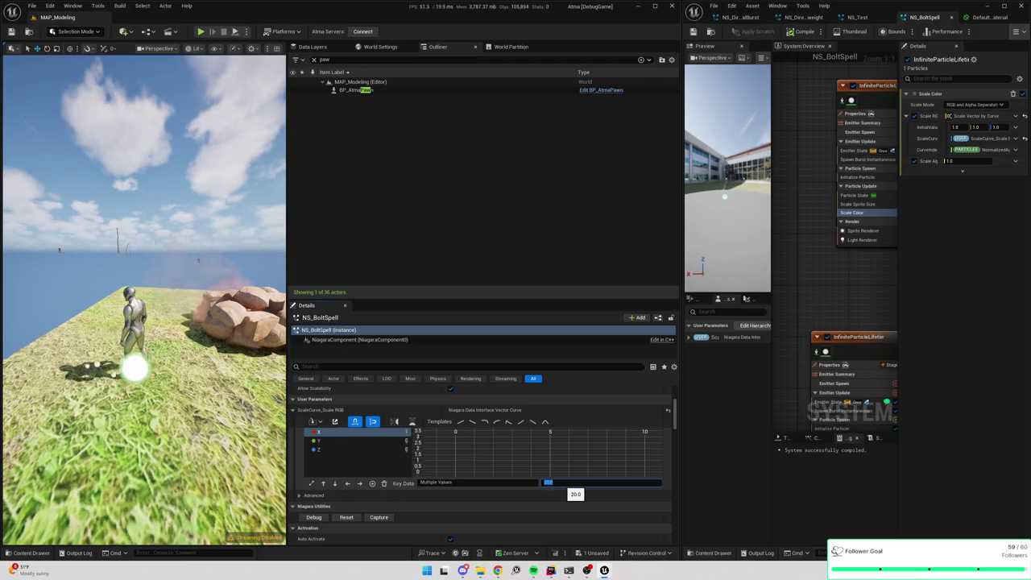
pyautogui.hotkey('ctrl', 's')
pyautogui.click(328, 435)
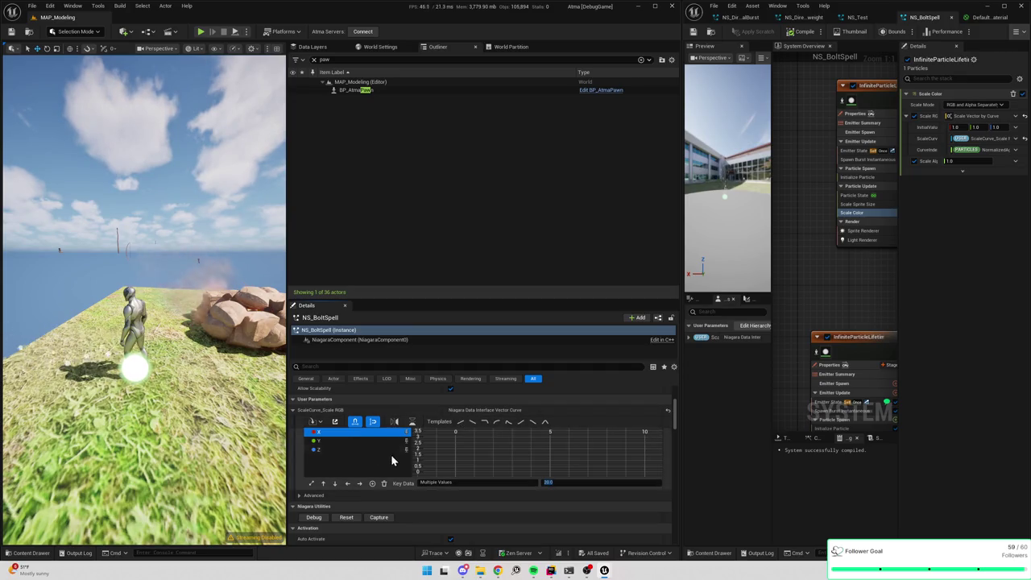
pyautogui.click(336, 425)
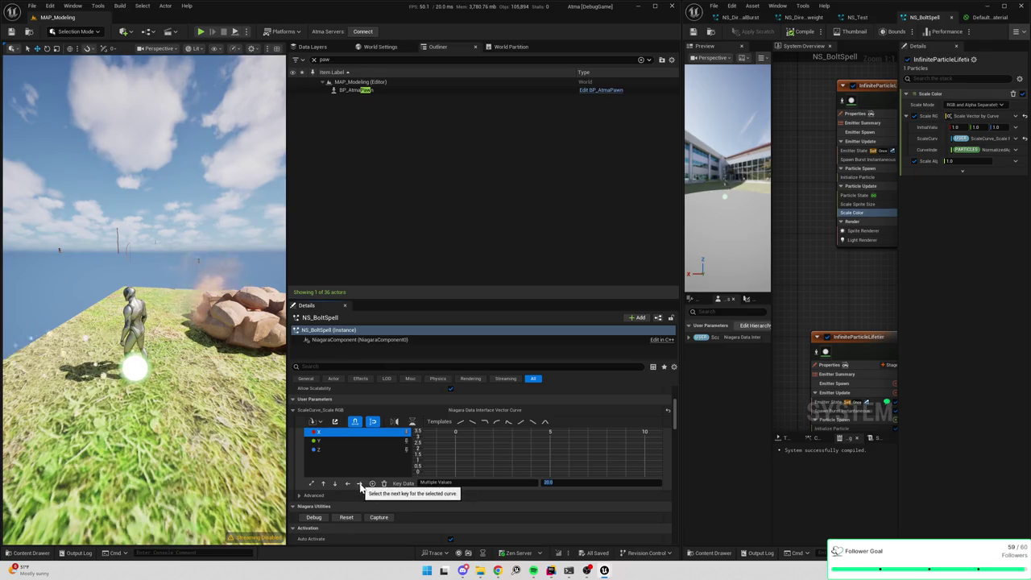
# - Fit the X curve in the graph and set its key at time 1.0 to 245
pyautogui.click(311, 483)
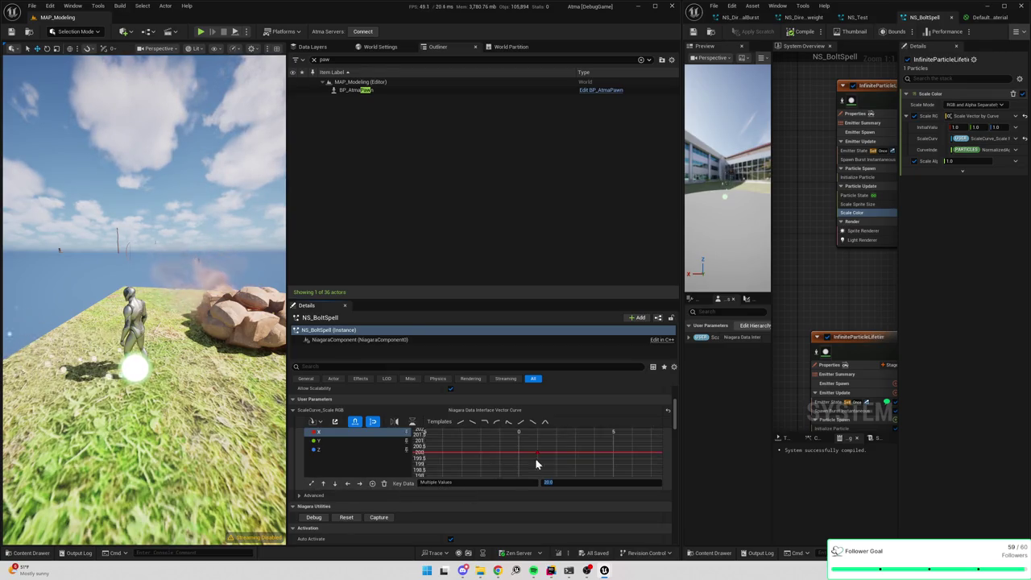
pyautogui.moveTo(561, 472); pyautogui.dragTo(566, 467)
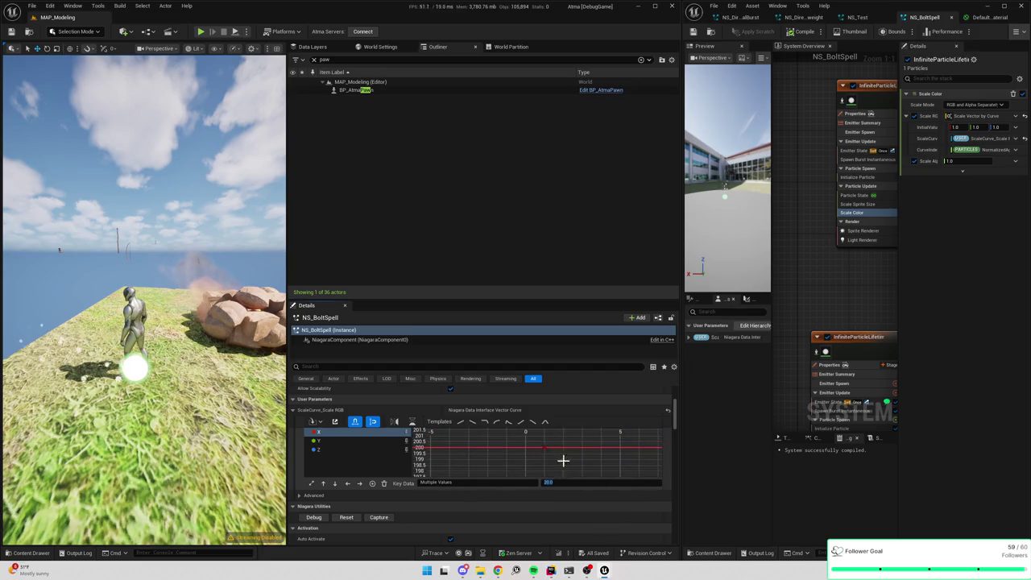
pyautogui.click(312, 484)
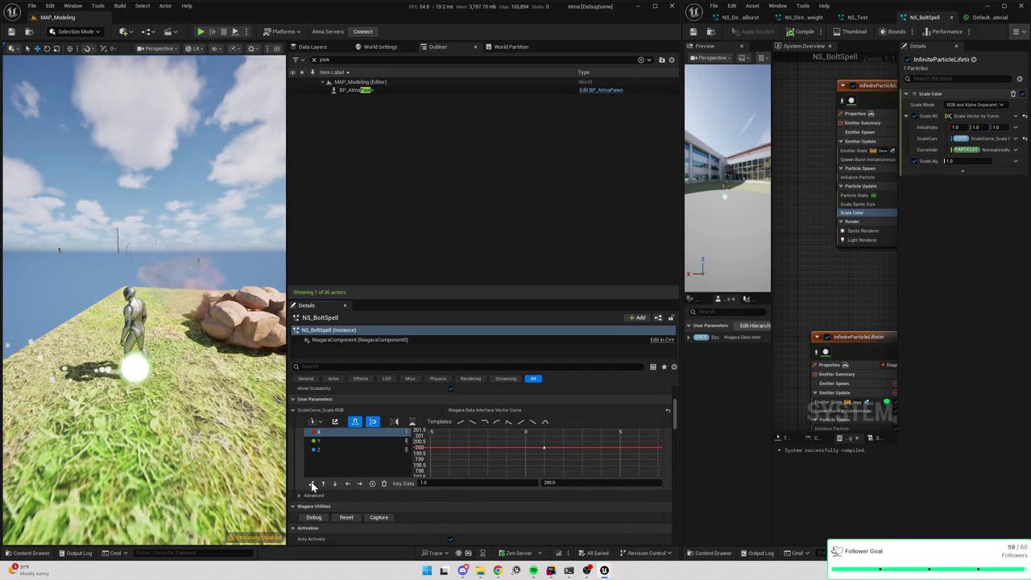
pyautogui.scroll(-3, 542, 463)
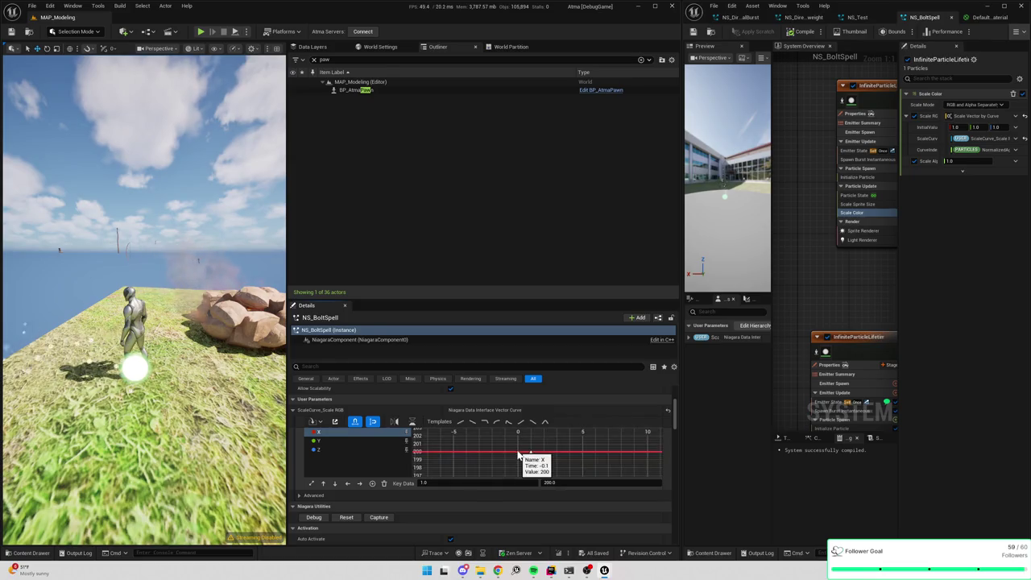
pyautogui.click(312, 484)
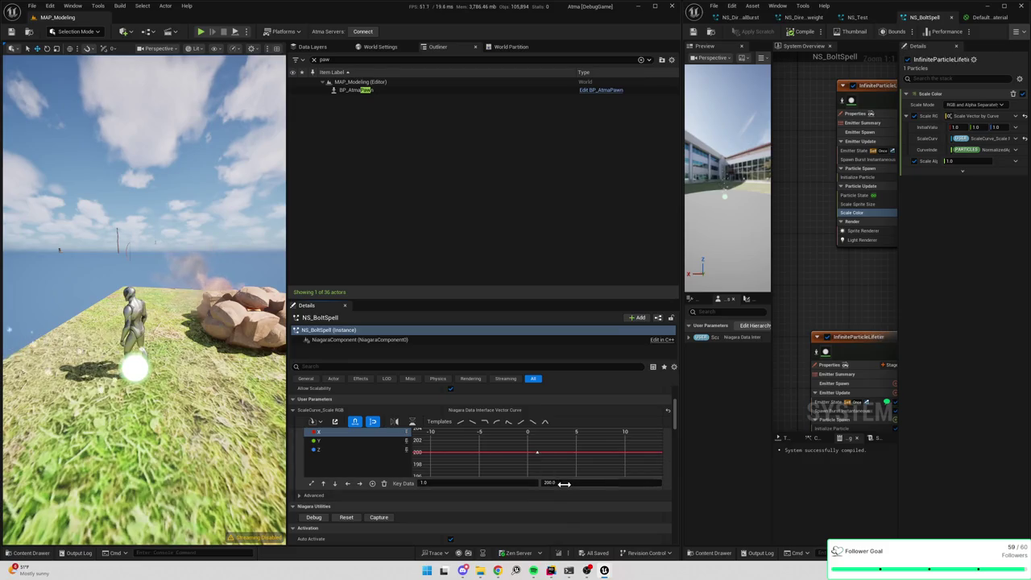
pyautogui.write('205')
pyautogui.press('Return')
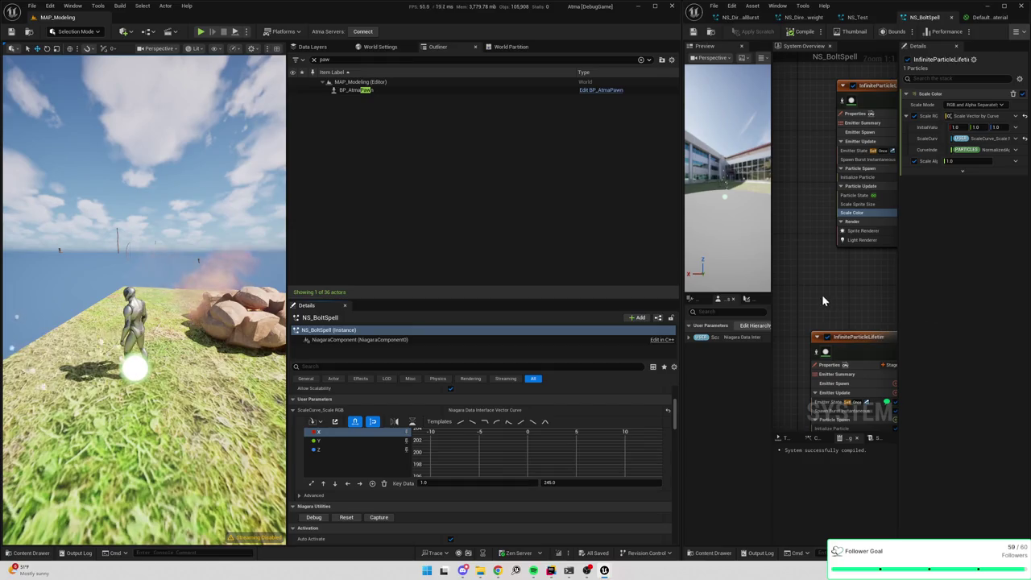
pyautogui.moveTo(859, 278)
pyautogui.mouseDown()
pyautogui.moveTo(816, 239)
pyautogui.moveTo(832, 238)
pyautogui.mouseUp()
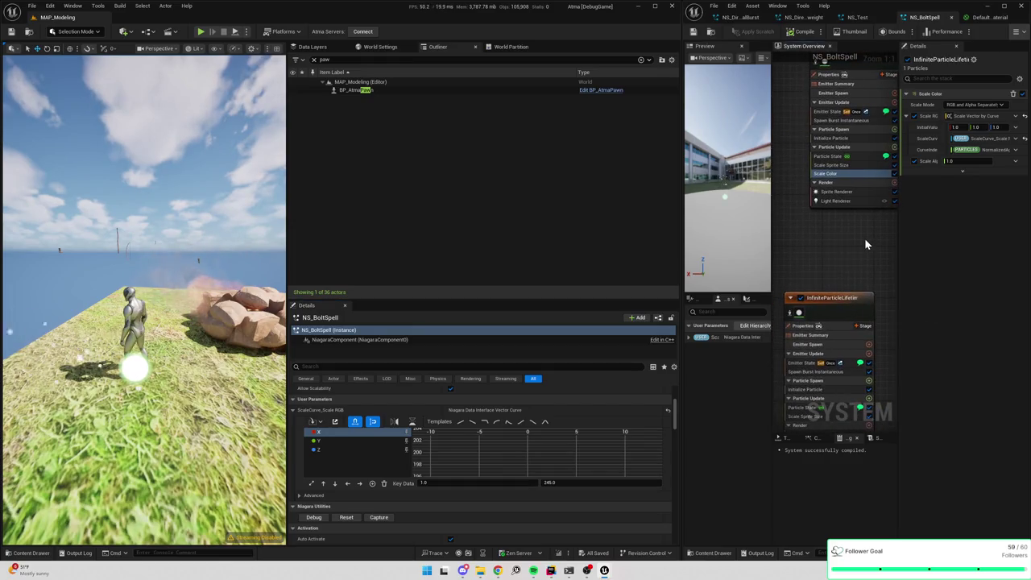
# - Widen the overview graph, Details panel and Niagara editor, then select the InfiniteParticleLifetime001 emitter
pyautogui.moveTo(899, 256); pyautogui.dragTo(984, 248)
pyautogui.moveTo(884, 228); pyautogui.dragTo(884, 284)
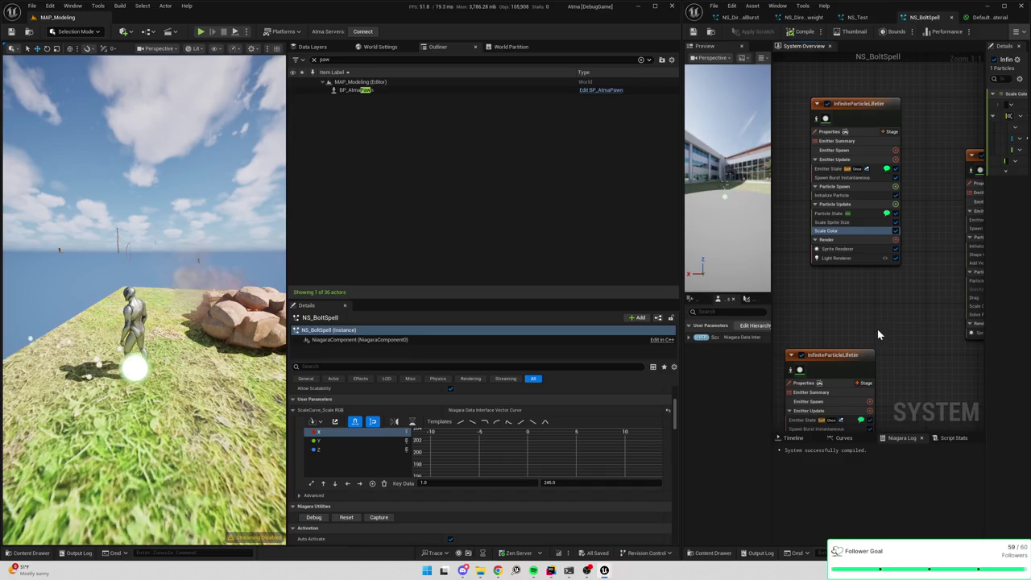
pyautogui.moveTo(852, 306); pyautogui.dragTo(898, 280)
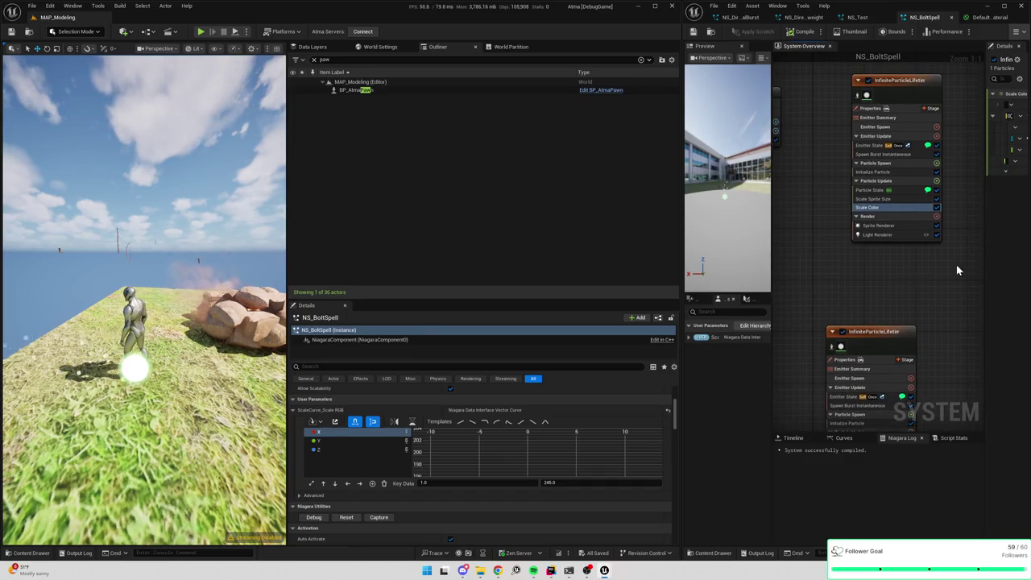
pyautogui.moveTo(984, 267); pyautogui.dragTo(906, 261)
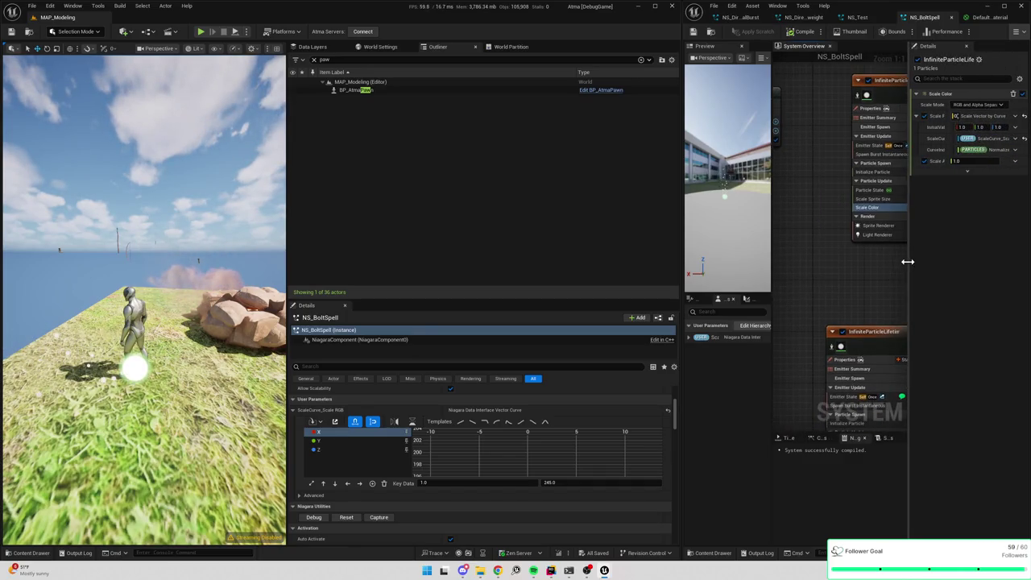
pyautogui.moveTo(680, 241); pyautogui.dragTo(375, 231)
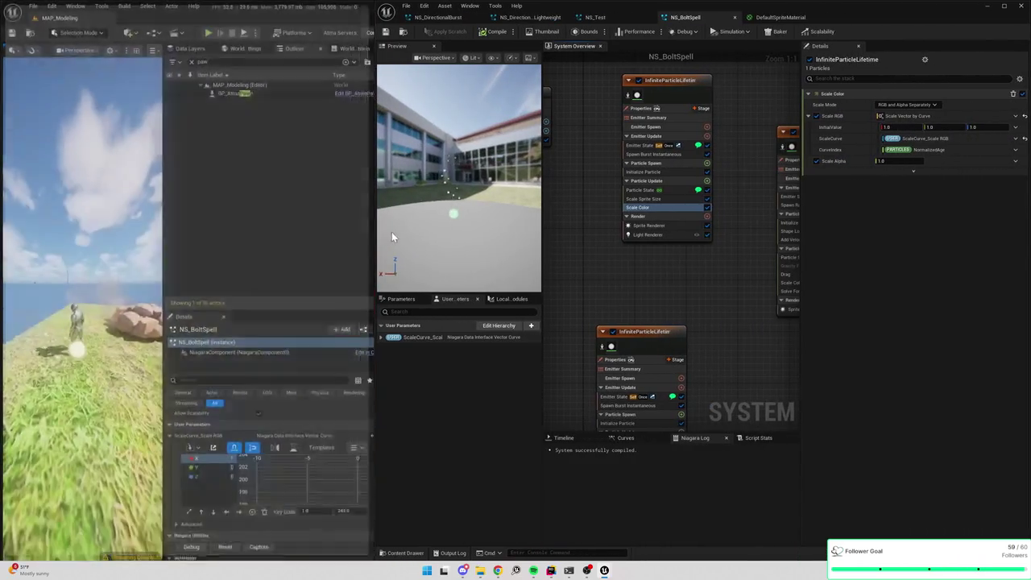
pyautogui.moveTo(157, 215); pyautogui.dragTo(260, 219)
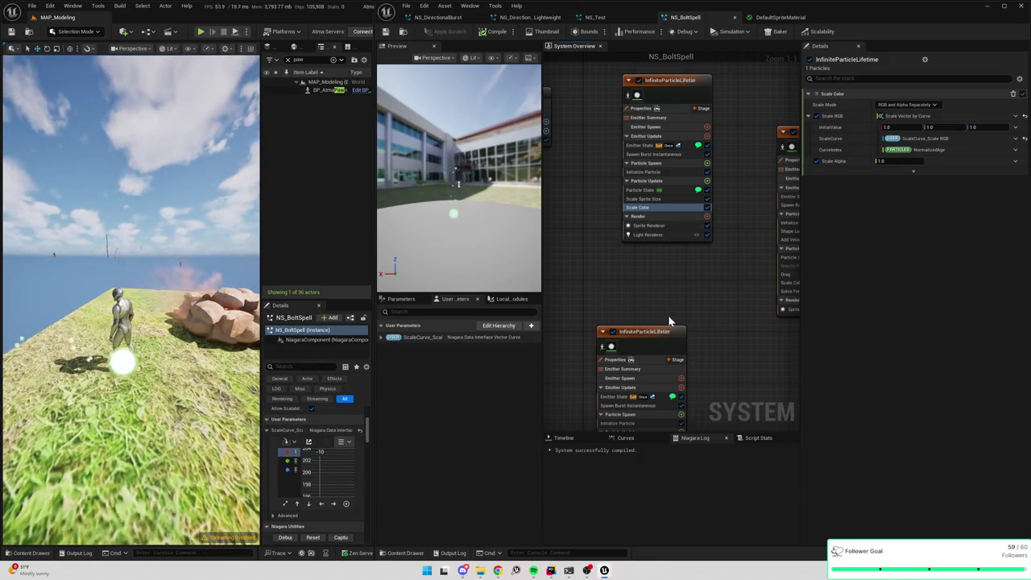
pyautogui.moveTo(660, 332); pyautogui.dragTo(727, 214)
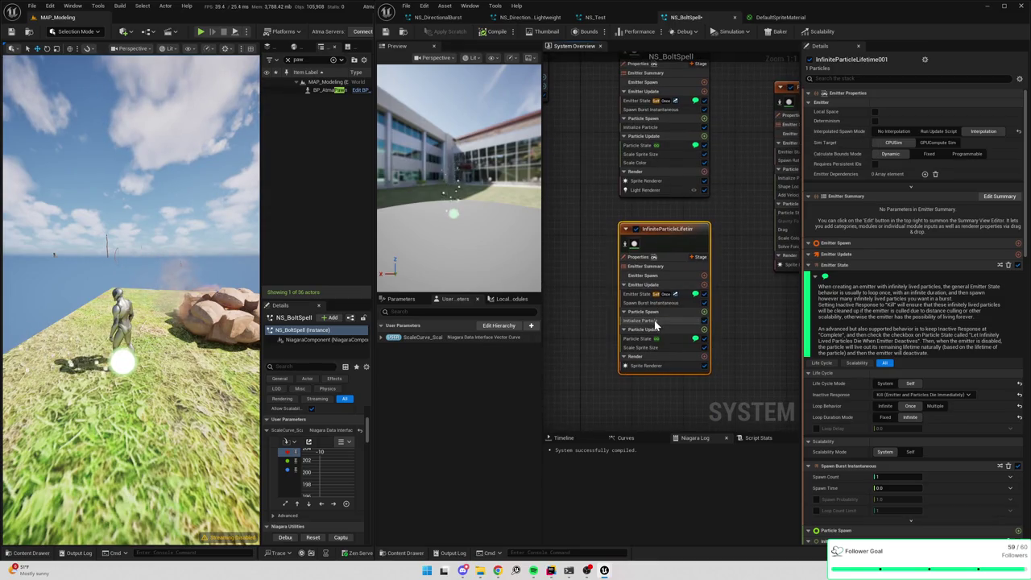
# - Add Scale Color to InfiniteParticleLifetime001's Particle Update and review its Scale Mode options
pyautogui.click(656, 321)
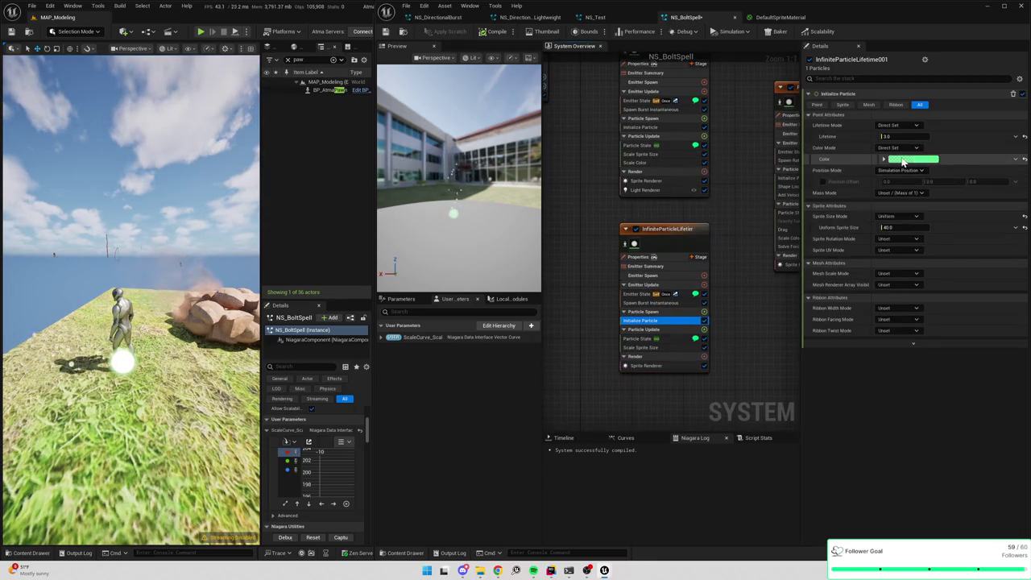
pyautogui.click(706, 332)
pyautogui.write('scale')
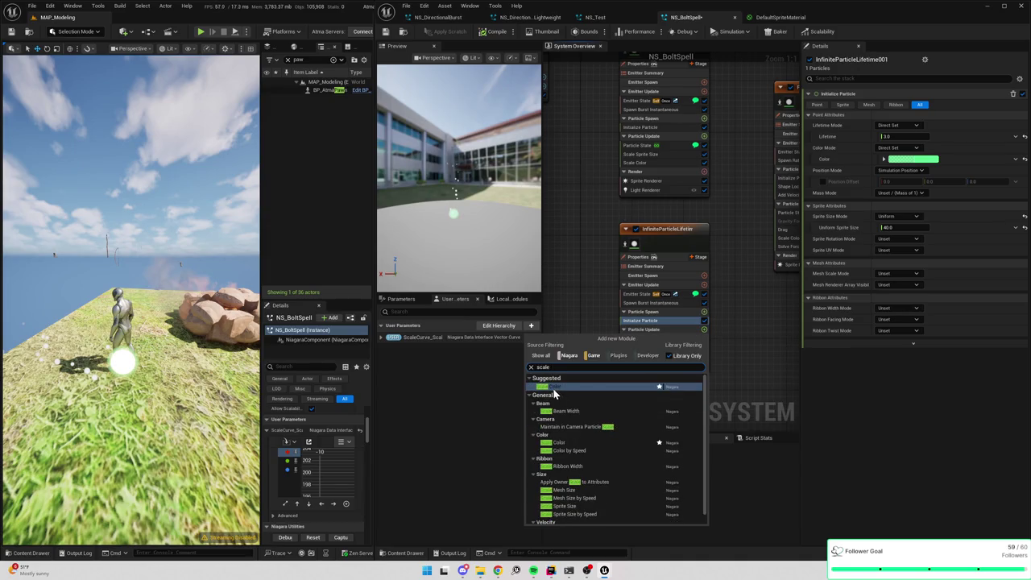
pyautogui.click(554, 389)
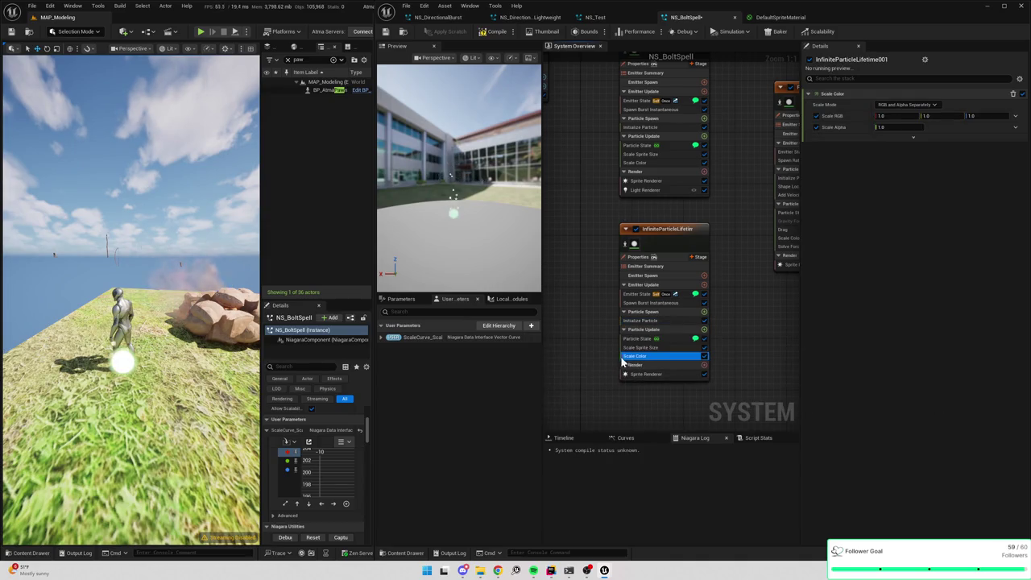
pyautogui.click(895, 105)
pyautogui.click(906, 117)
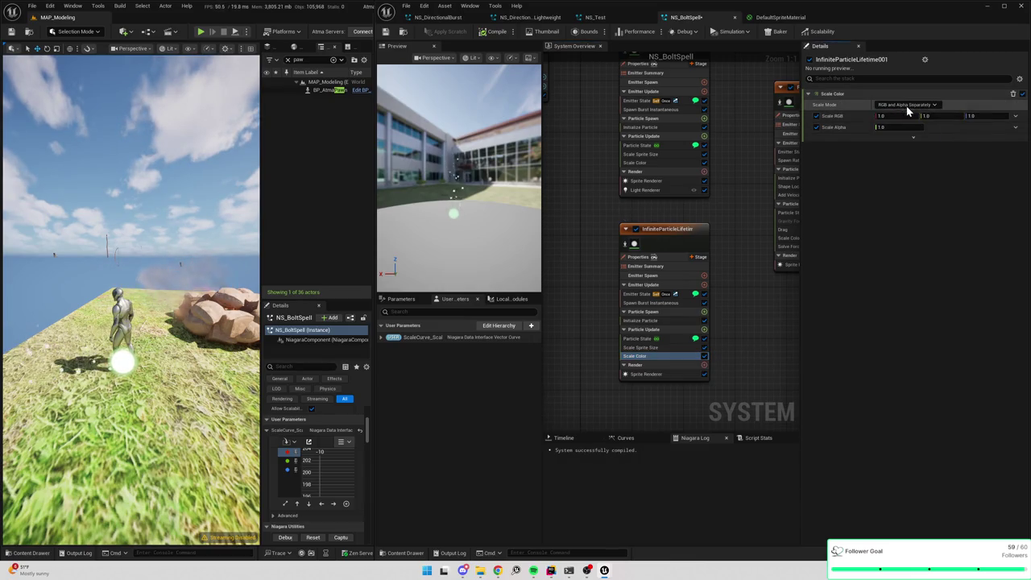
pyautogui.click(908, 105)
pyautogui.click(951, 185)
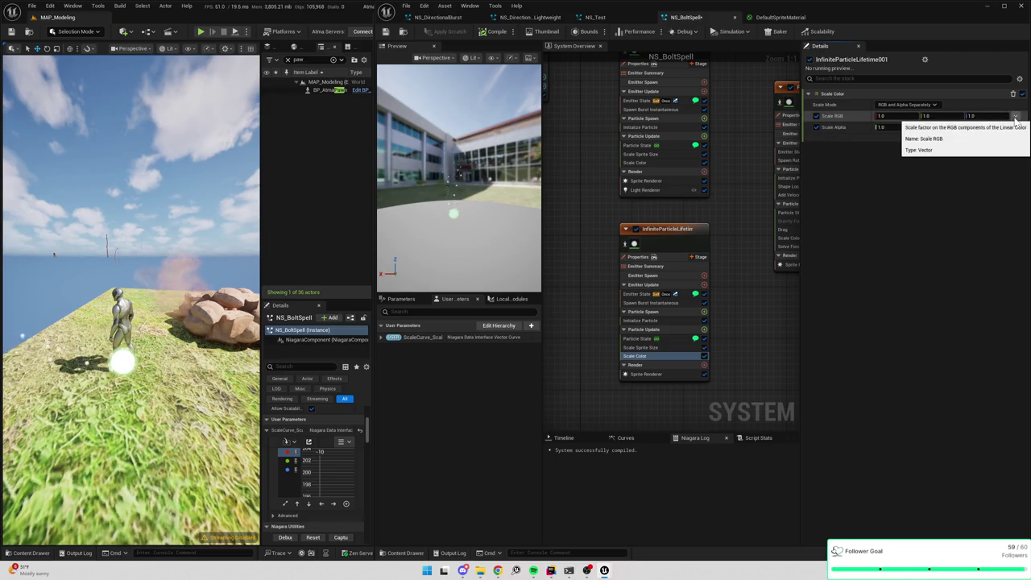
pyautogui.click(1015, 118)
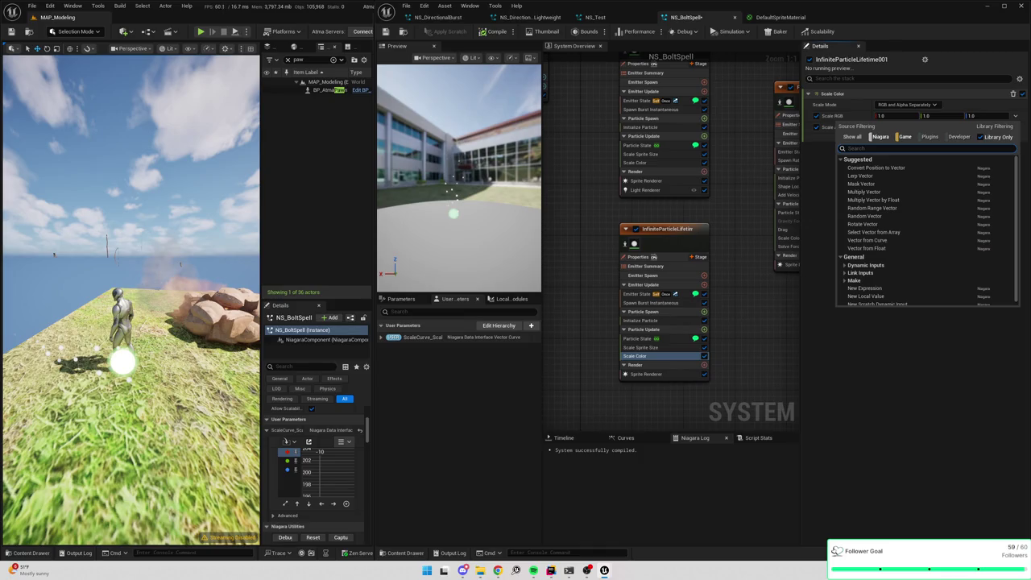
# - Set the lower emitter's Scale RGB to Vector from Curve, linked to User ScaleCurve_Scale RGB
pyautogui.write('user')
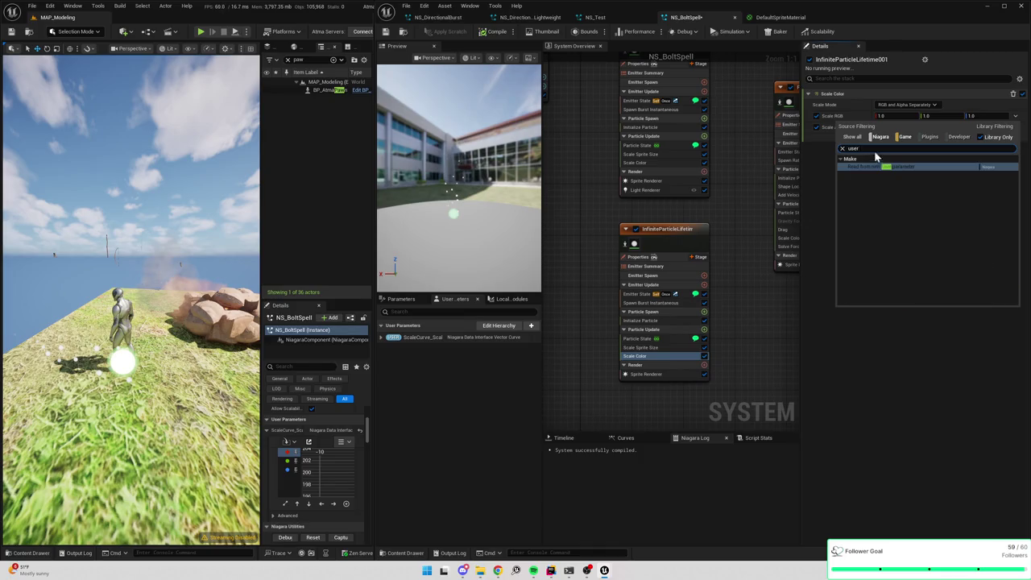
pyautogui.click(873, 167)
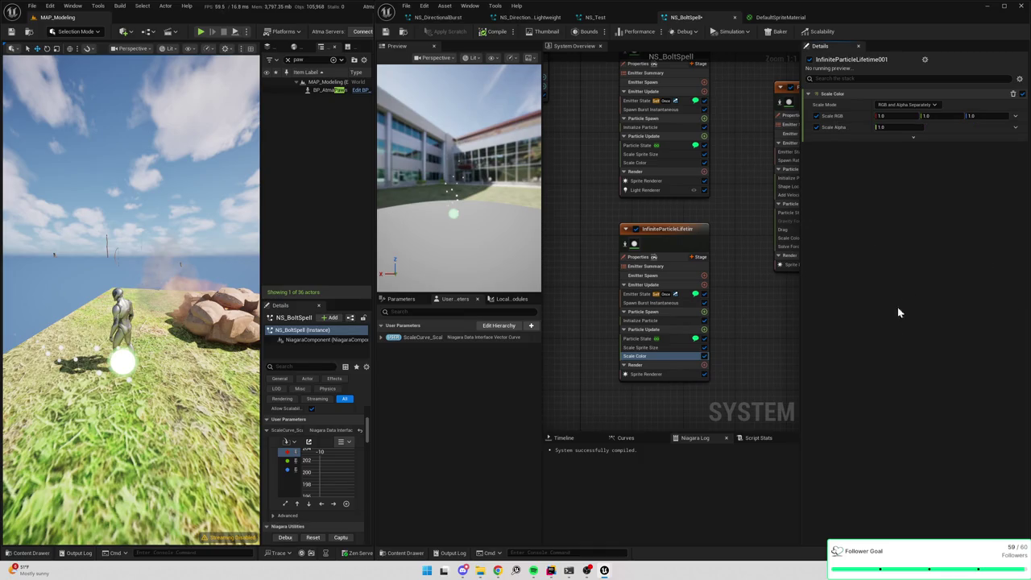
pyautogui.click(1017, 118)
pyautogui.write('curv')
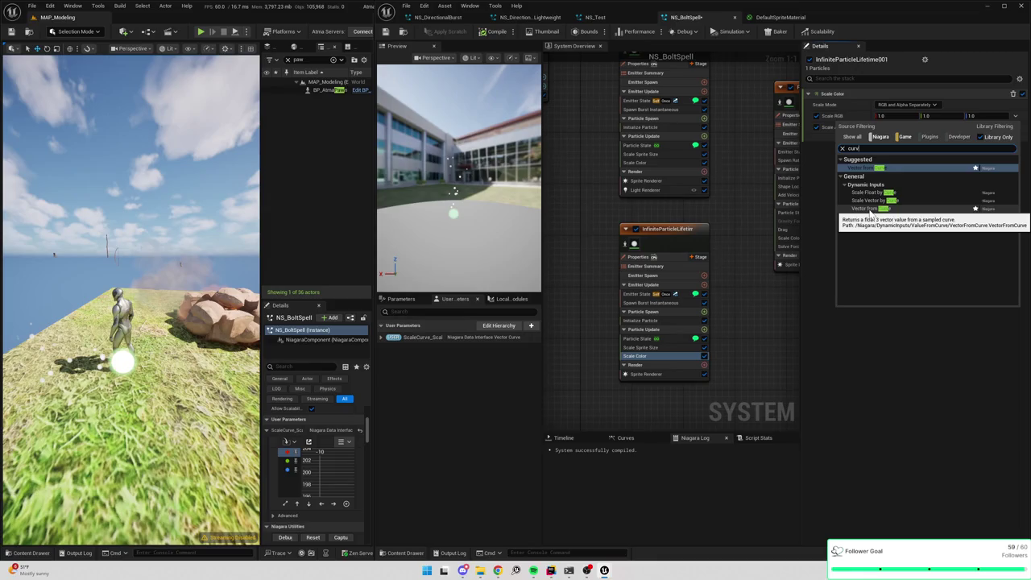
pyautogui.click(868, 209)
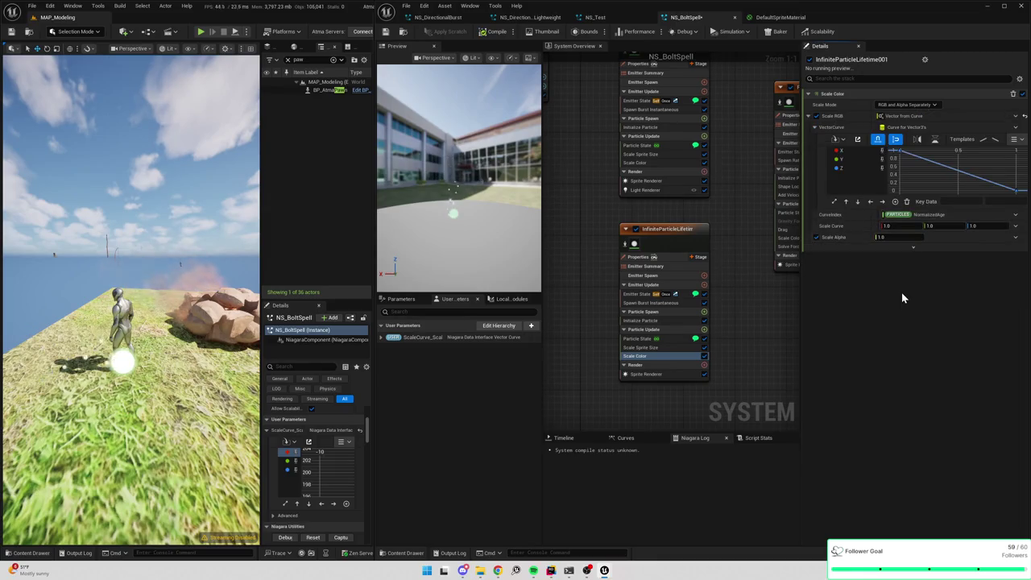
pyautogui.click(1015, 127)
pyautogui.click(842, 170)
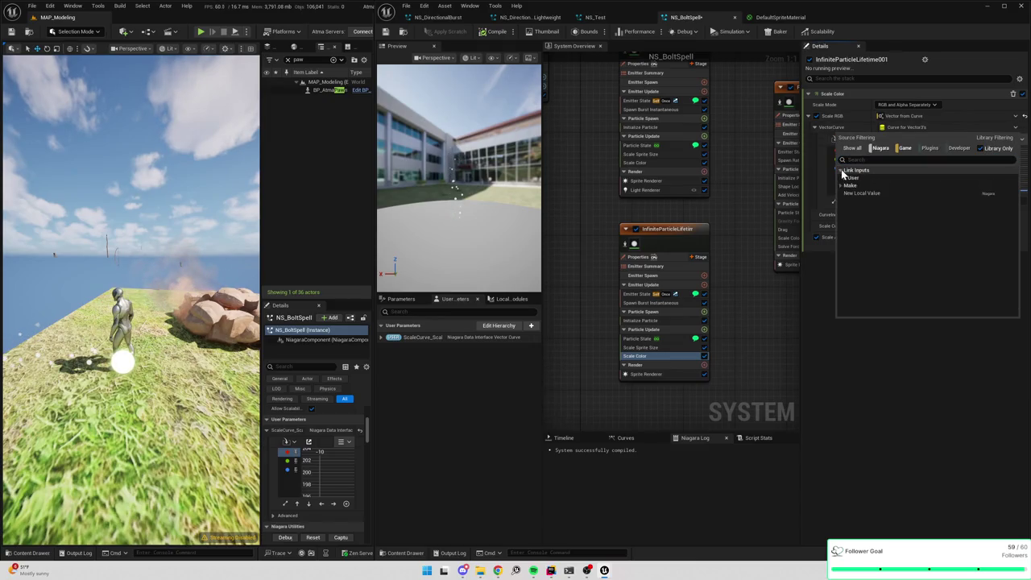
pyautogui.click(844, 178)
pyautogui.click(871, 186)
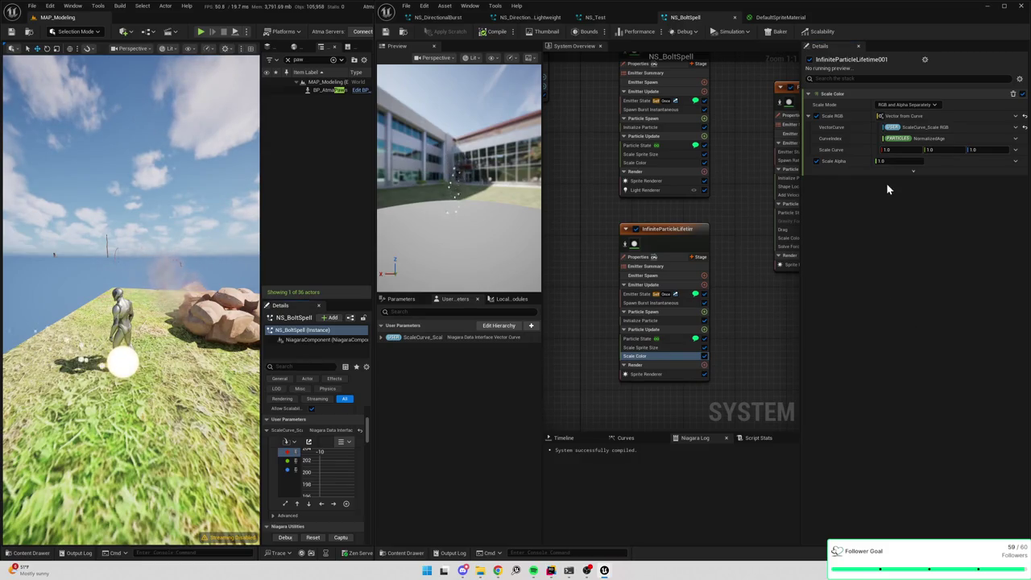
pyautogui.click(815, 161)
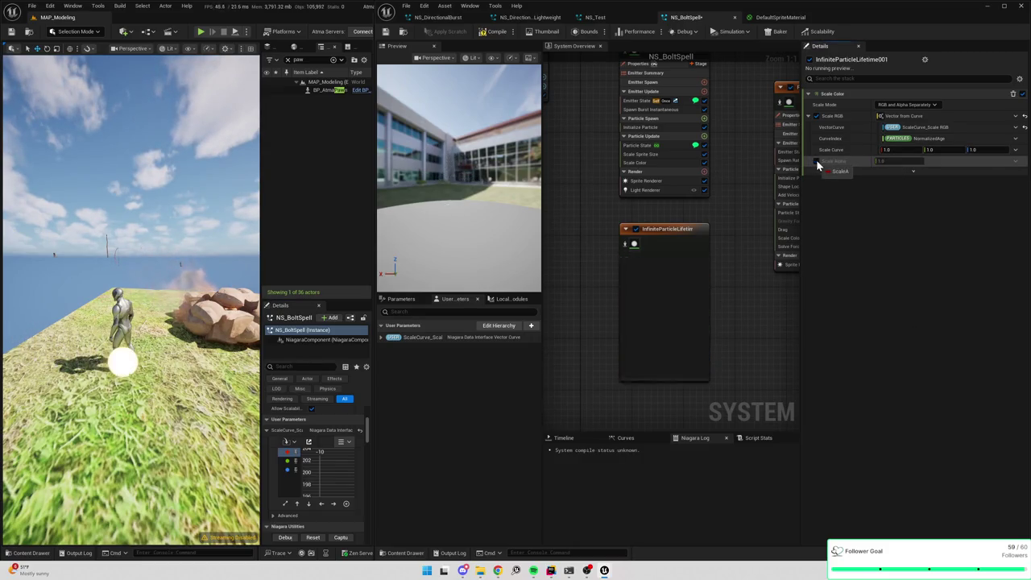
# - Uncheck Scale Alpha in the upper emitter's Scale Color module and disable the module
pyautogui.moveTo(714, 115); pyautogui.dragTo(708, 166)
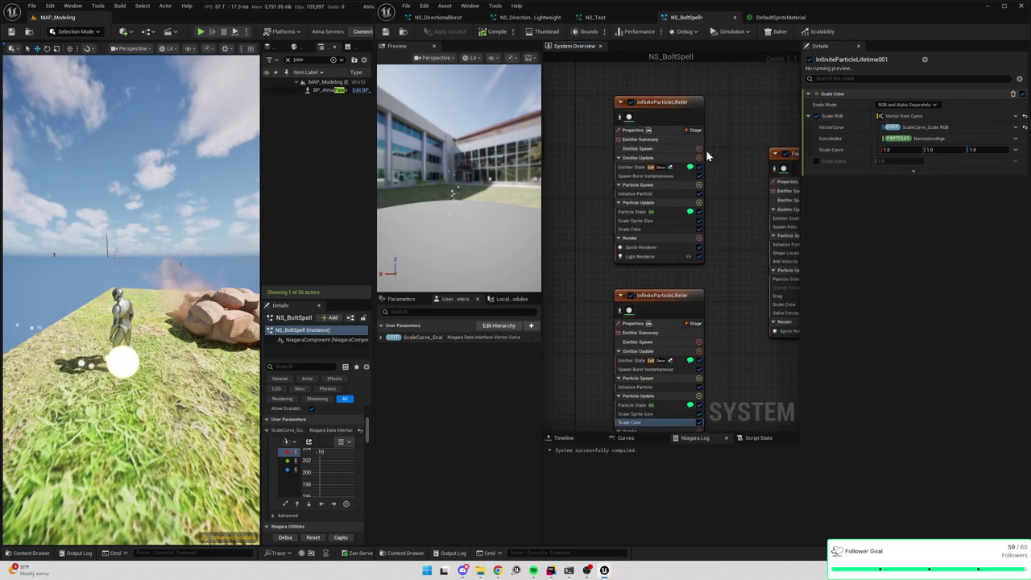
pyautogui.click(688, 109)
pyautogui.scroll(-2, 857, 268)
pyautogui.click(641, 211)
pyautogui.click(637, 221)
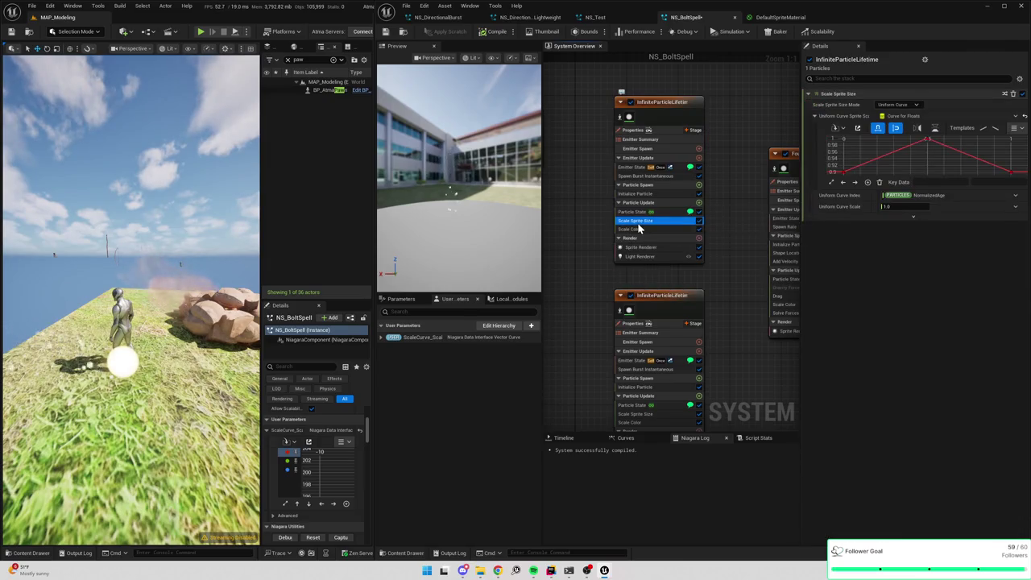
pyautogui.click(640, 230)
pyautogui.click(816, 161)
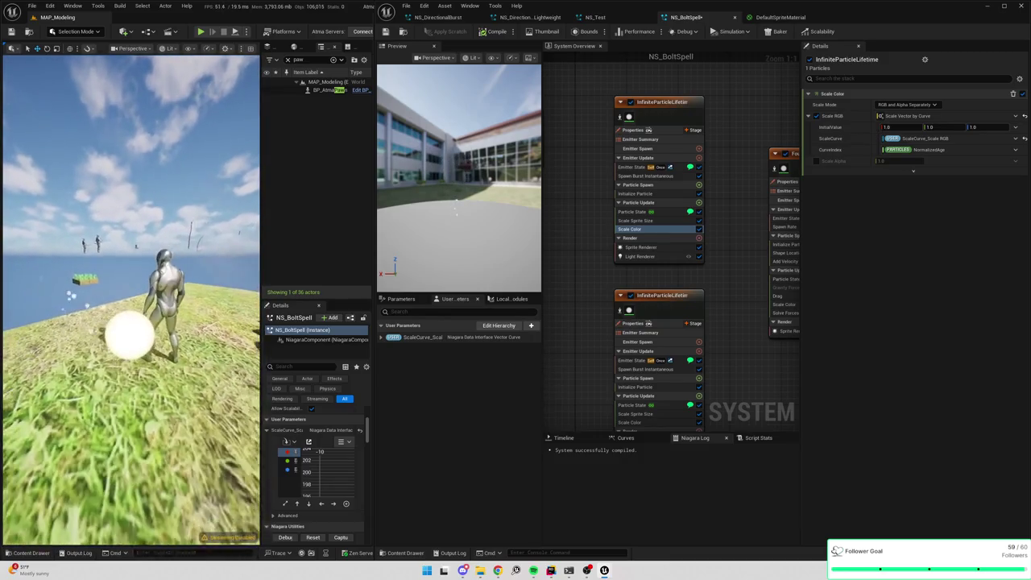
pyautogui.moveTo(693, 214)
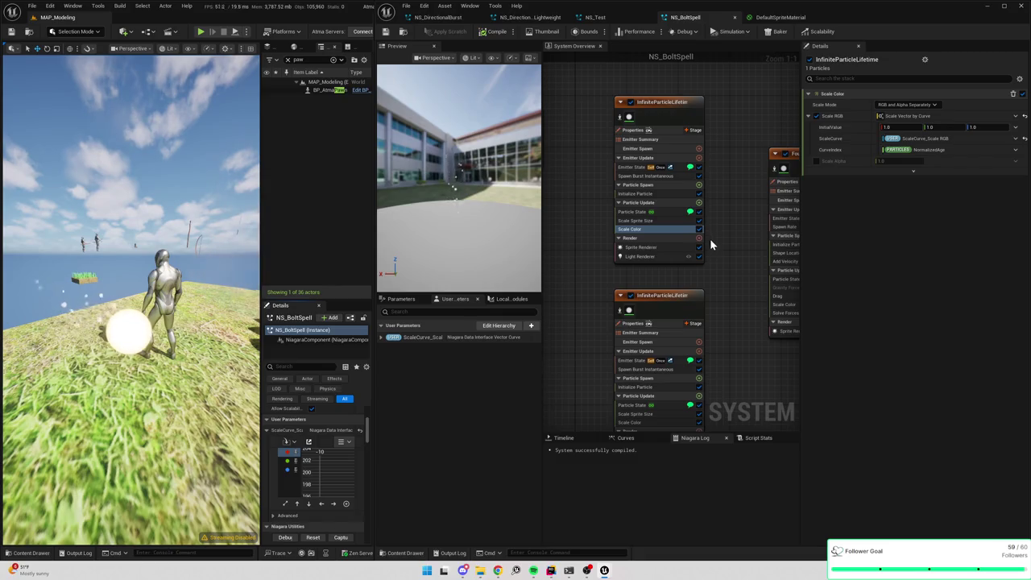
pyautogui.click(696, 162)
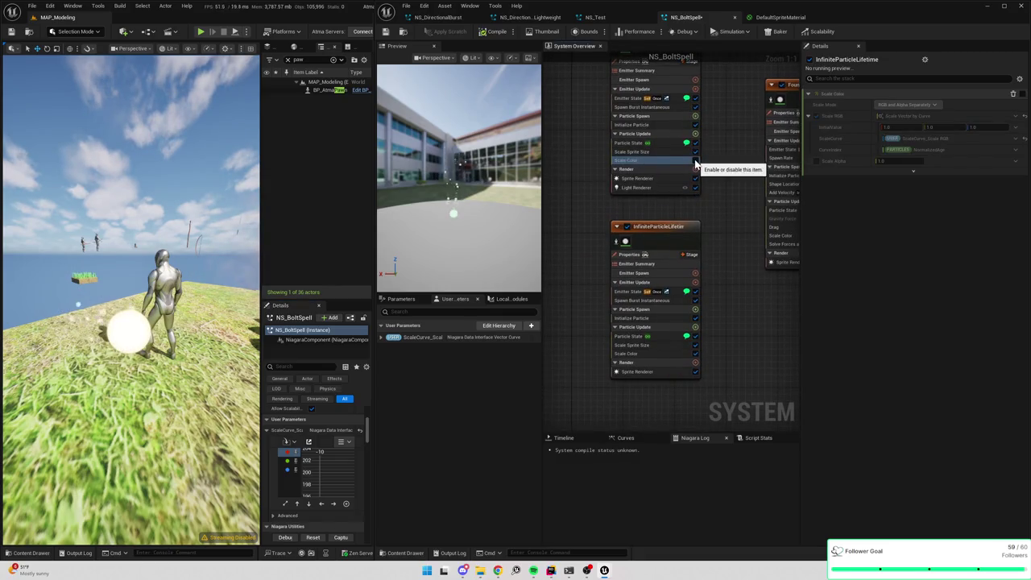
# - Re-enable the upper emitter's Scale Color module and leave the lower emitter's Scale Color disabled
pyautogui.click(696, 162)
pyautogui.click(696, 355)
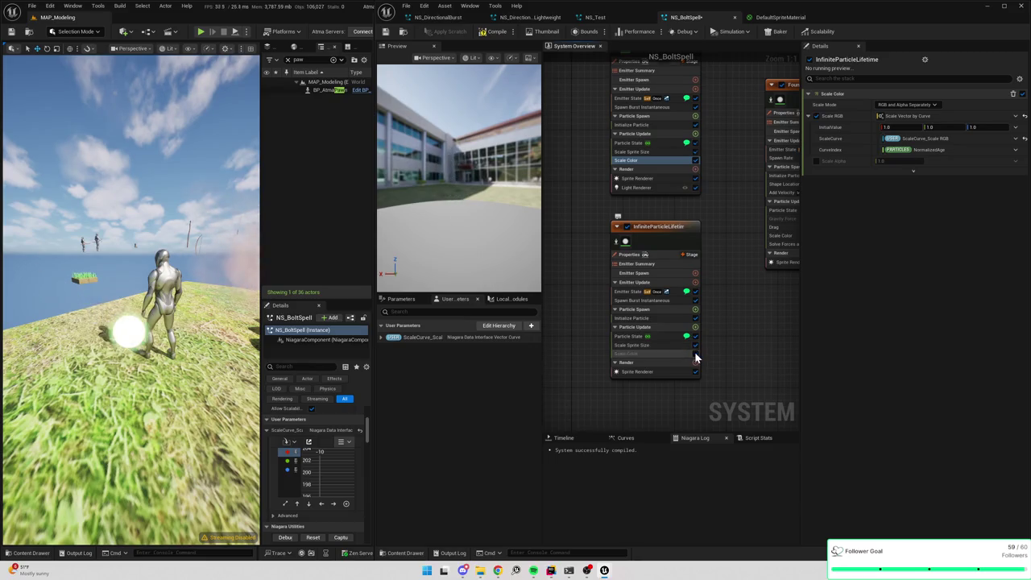
pyautogui.click(696, 354)
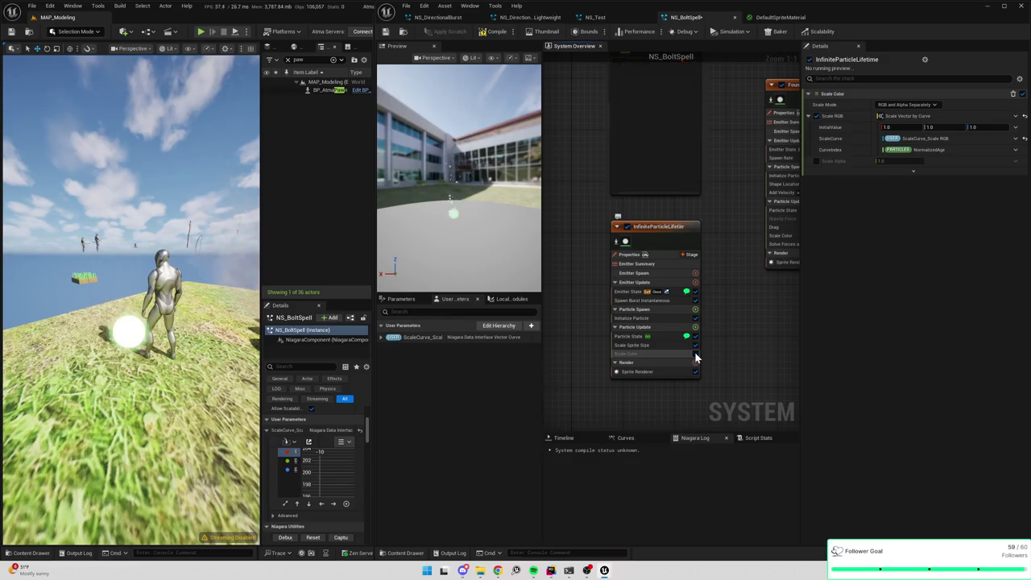
pyautogui.click(695, 354)
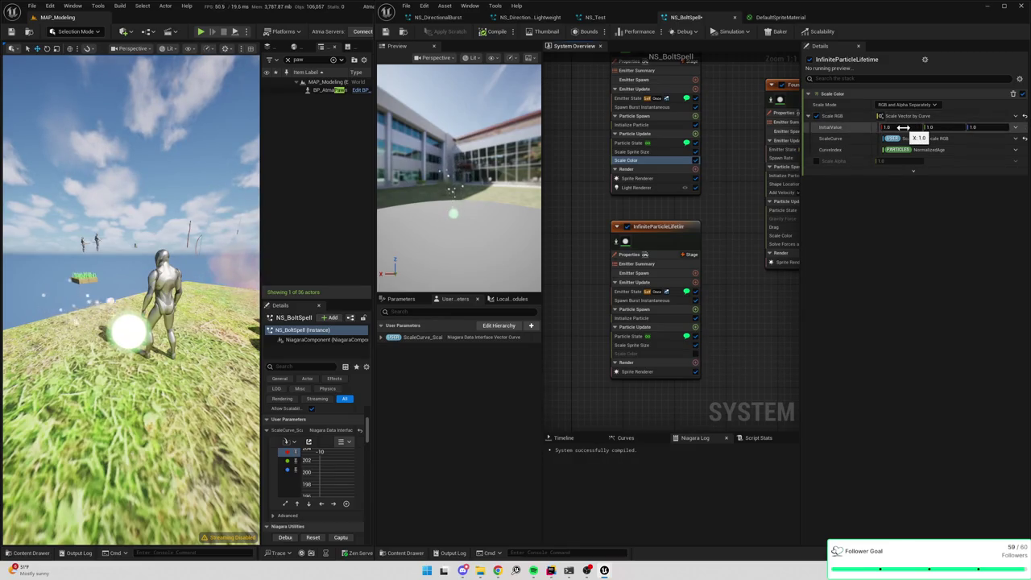
# - Set the upper emitter's Scale RGB initial value to 0.0, 0.0, 0.0
pyautogui.click(903, 127)
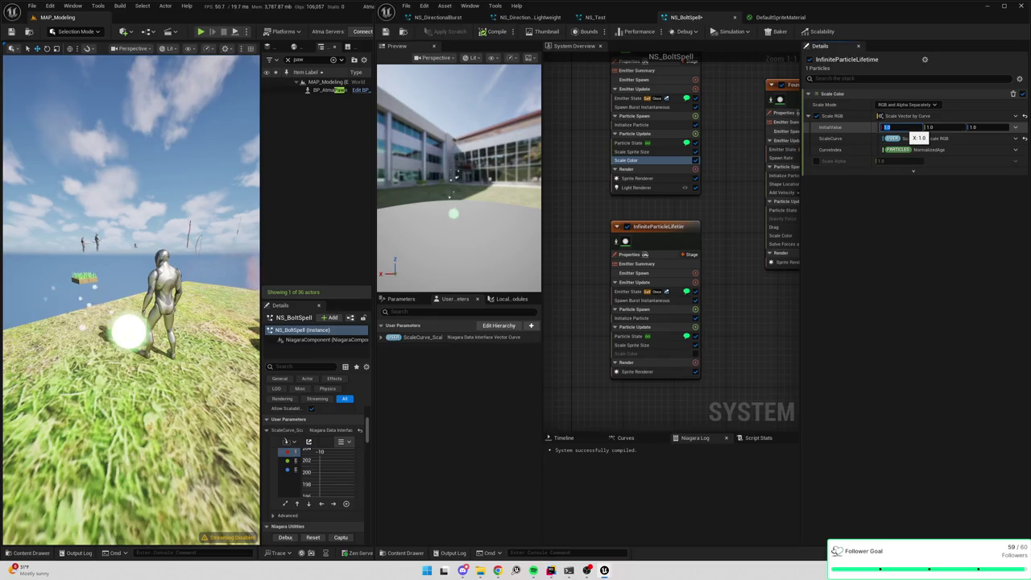
pyautogui.click(887, 201)
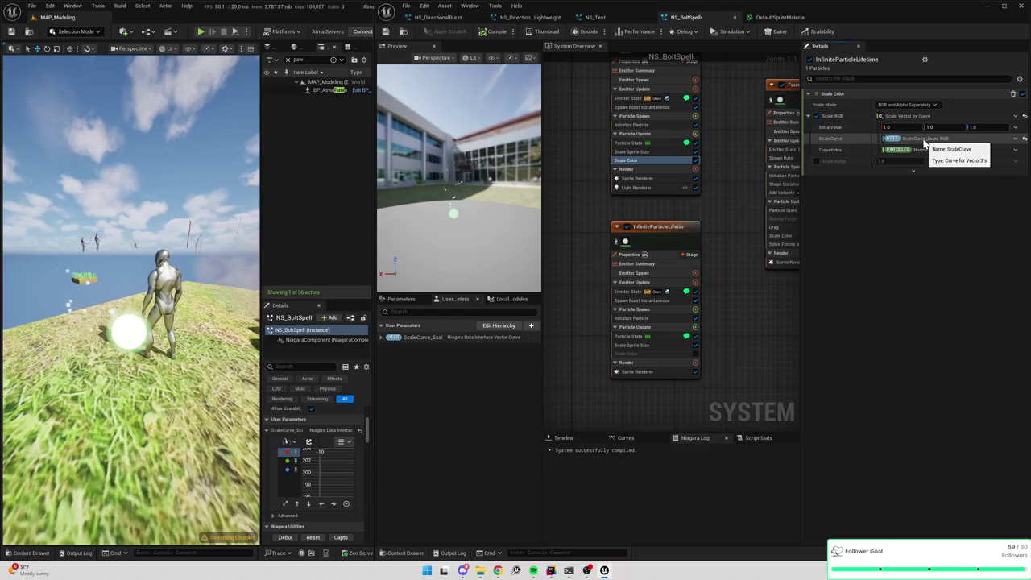
pyautogui.click(891, 127)
pyautogui.press('Tab')
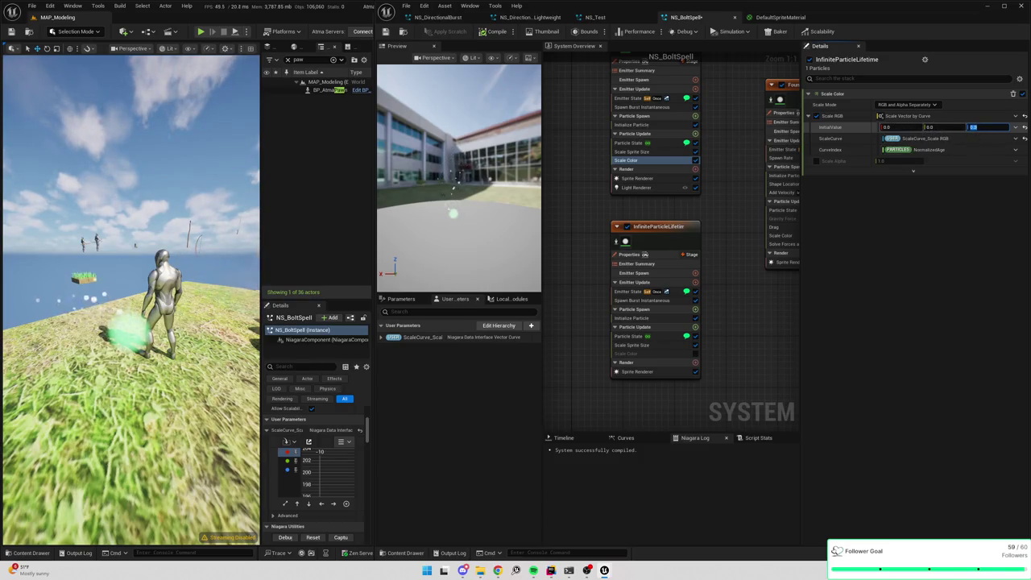
pyautogui.click(1014, 127)
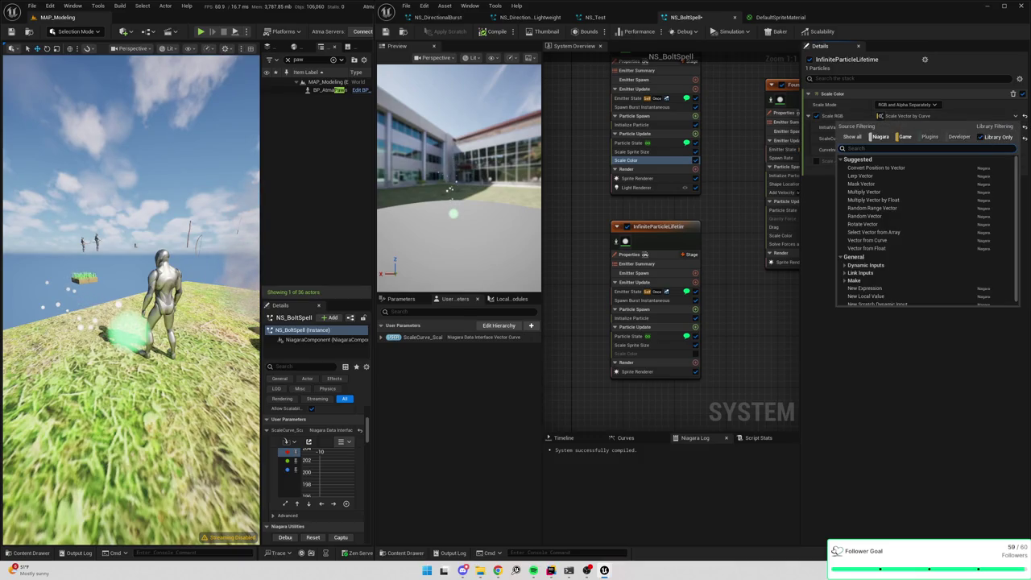
# - Switch the upper emitter's Scale RGB to Vector from Curve, linked to User ScaleCurve_Scale RGB
pyautogui.write('curve')
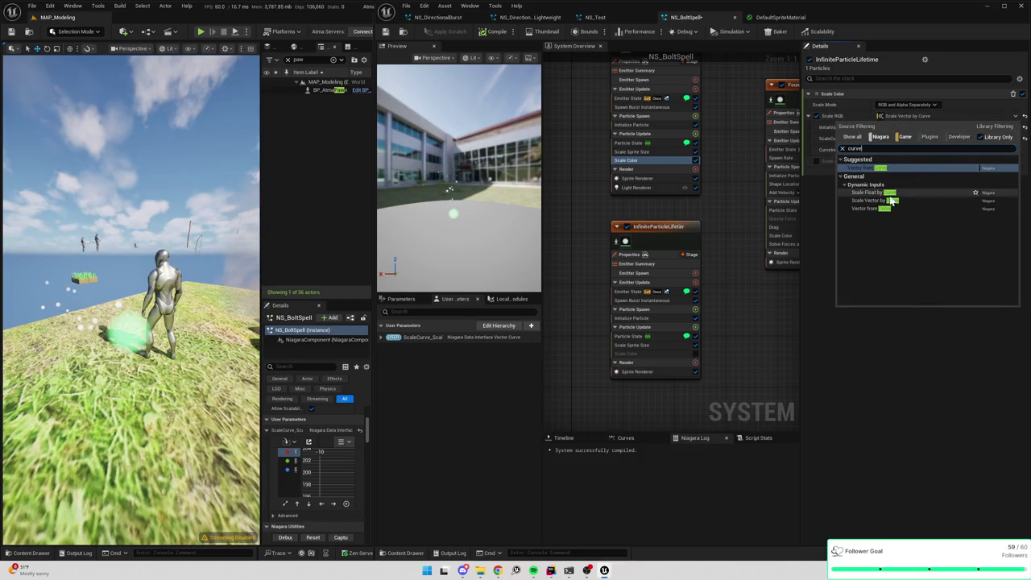
pyautogui.click(869, 208)
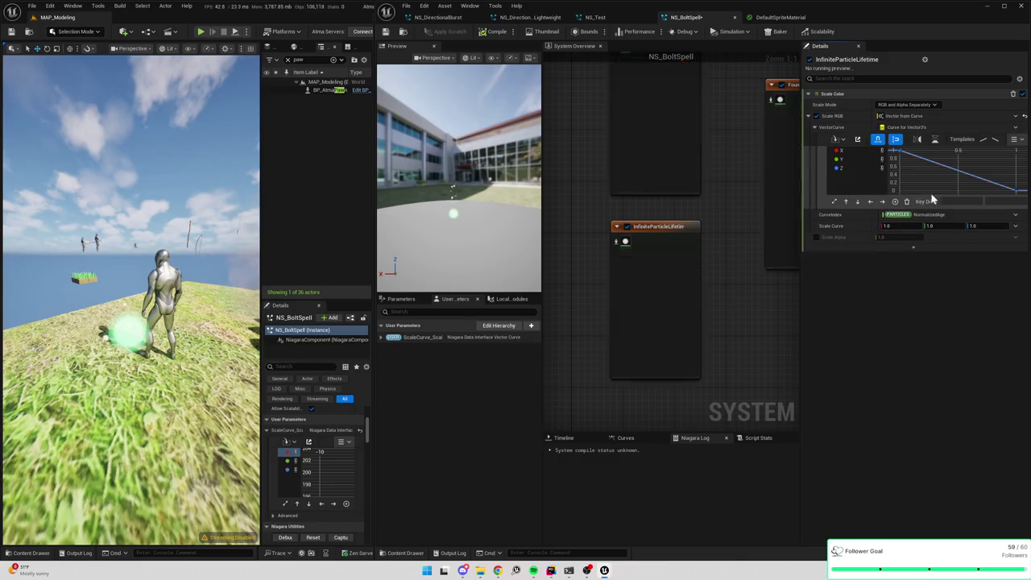
pyautogui.click(1017, 128)
pyautogui.click(856, 170)
pyautogui.click(852, 178)
pyautogui.click(857, 187)
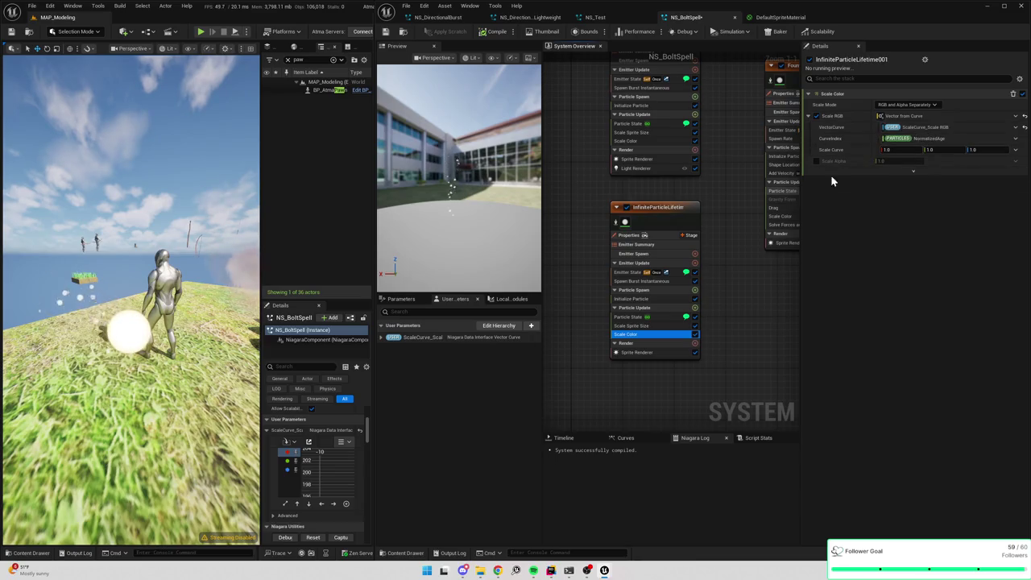
# - Frame the colour curve, widen the Details panel, and set the X key's value to 1
pyautogui.click(640, 141)
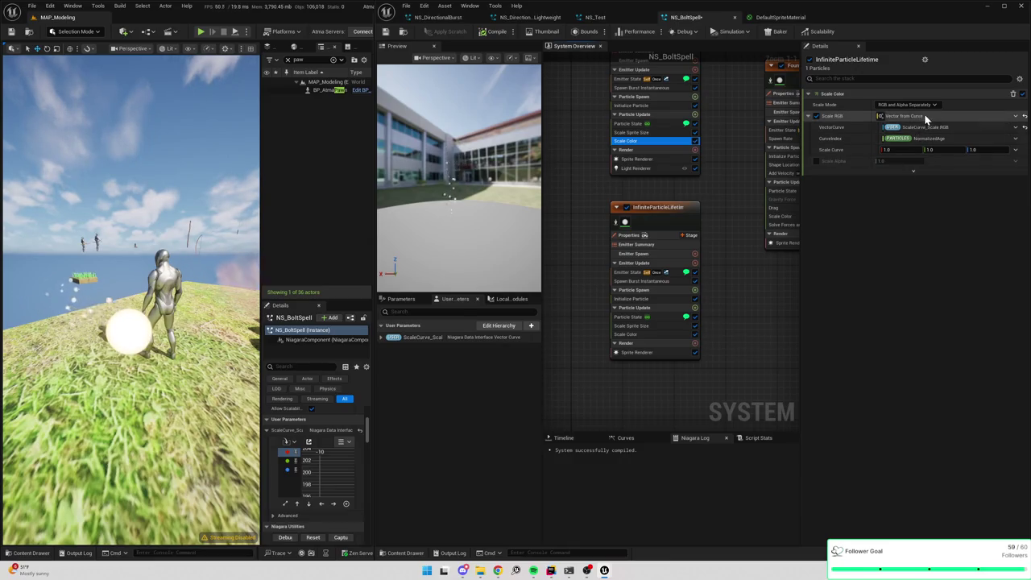
pyautogui.scroll(-5, 339, 455)
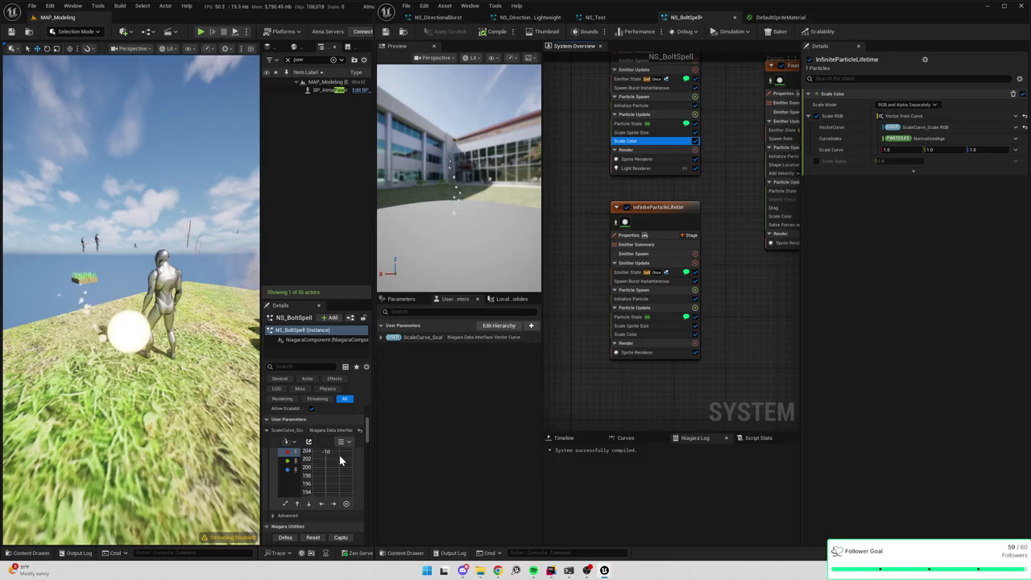
pyautogui.scroll(5, 335, 455)
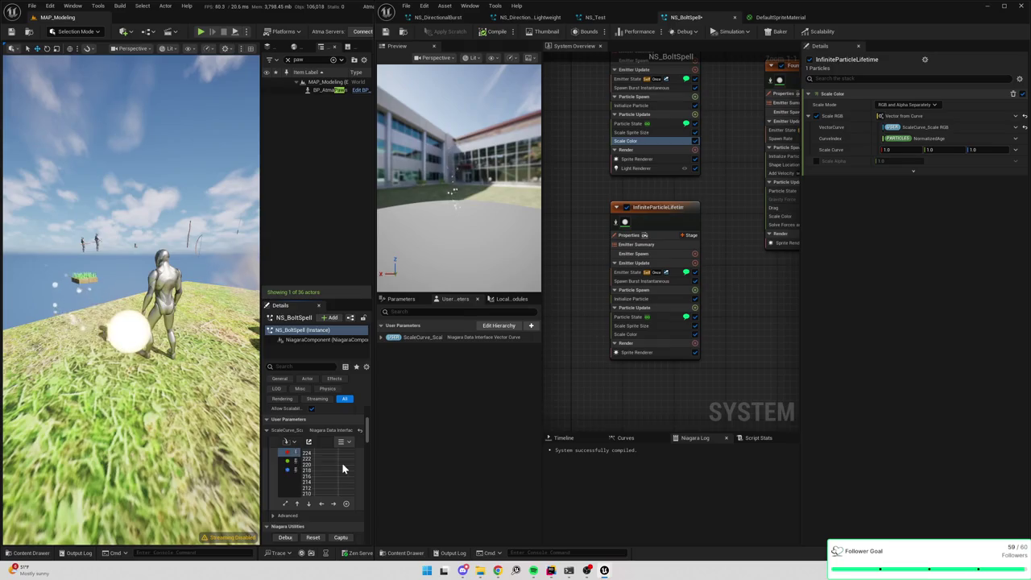
pyautogui.click(286, 505)
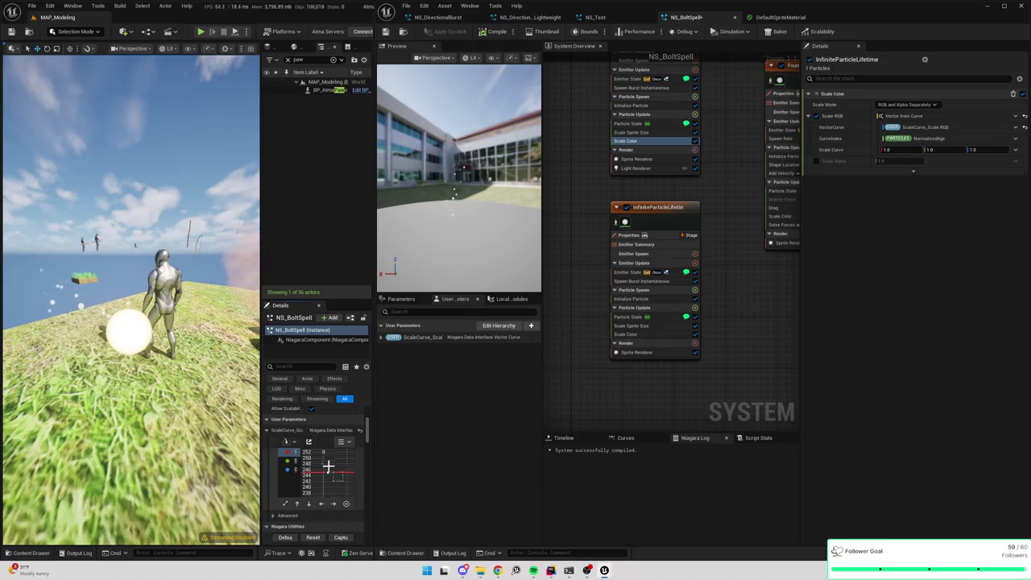
pyautogui.moveTo(370, 450)
pyautogui.mouseDown()
pyautogui.moveTo(486, 438)
pyautogui.moveTo(540, 450)
pyautogui.mouseUp()
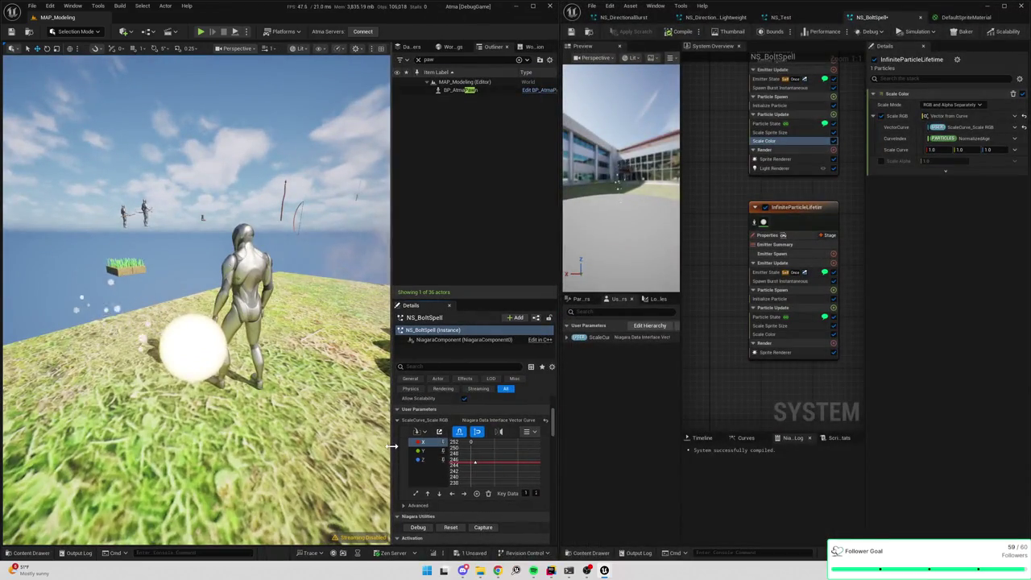
pyautogui.moveTo(391, 430); pyautogui.dragTo(262, 431)
pyautogui.click(483, 482)
pyautogui.write('1')
pyautogui.press('Return')
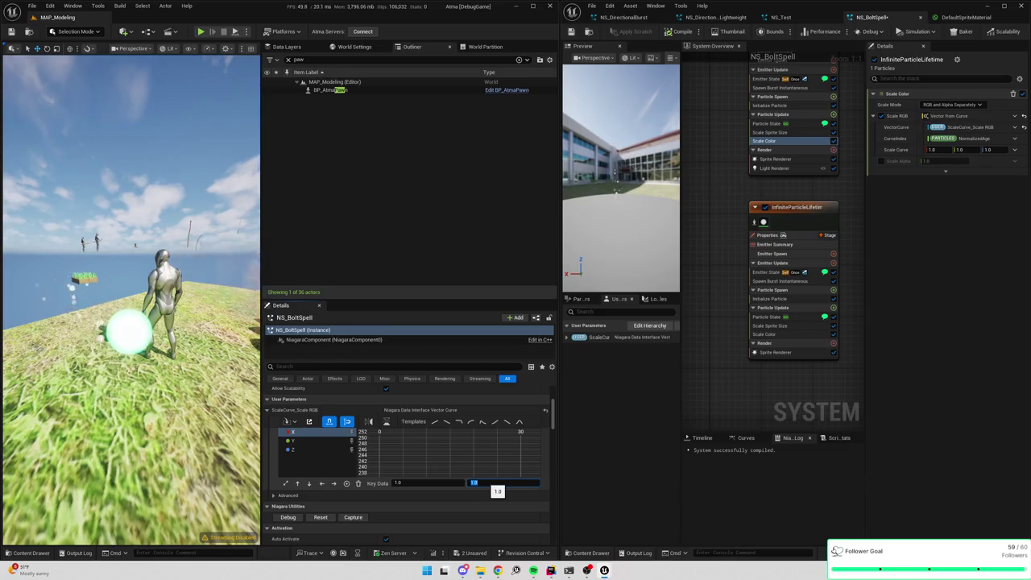
# - Set the overlapping Y and Z key to 0, then select the X curve's keys near zero
pyautogui.scroll(-2, 481, 459)
pyautogui.click(286, 483)
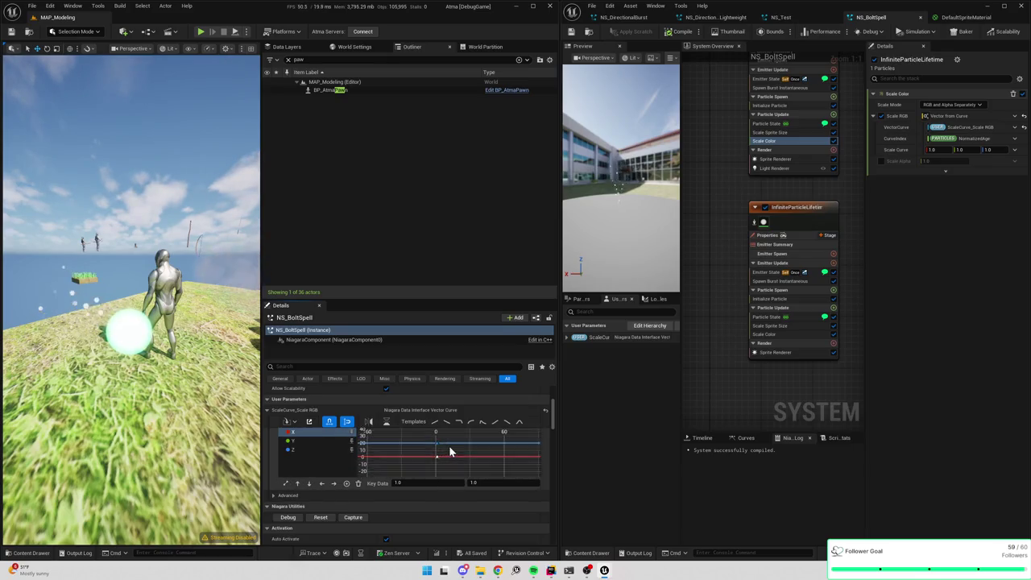
pyautogui.click(435, 442)
pyautogui.click(479, 481)
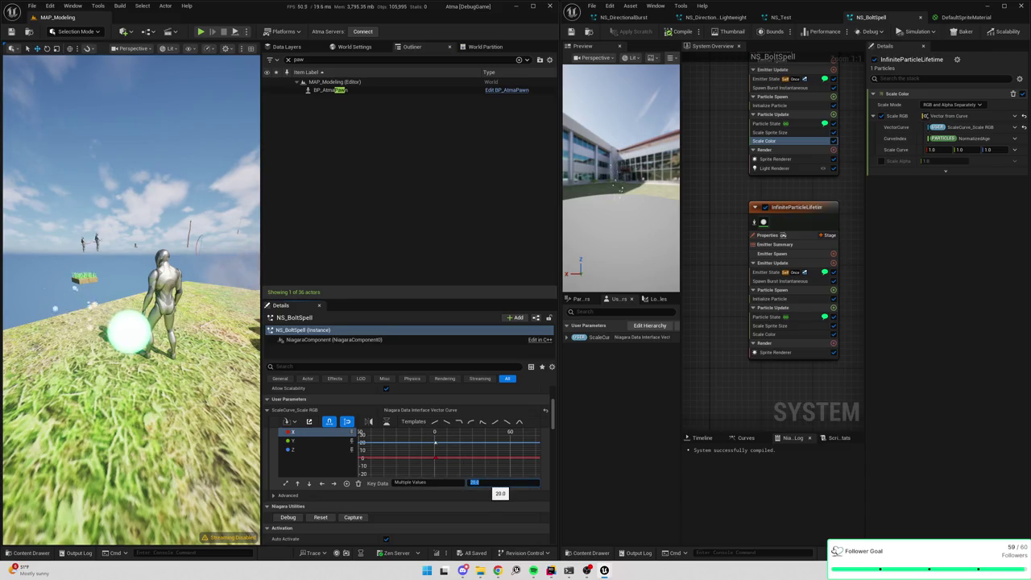
pyautogui.write('0')
pyautogui.press('Return')
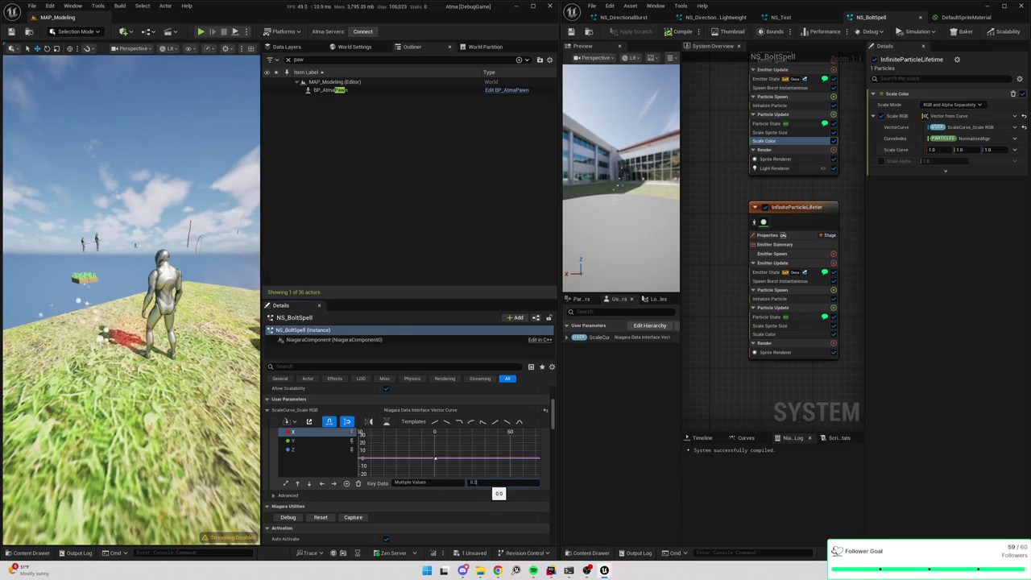
pyautogui.click(310, 434)
pyautogui.scroll(3, 434, 463)
pyautogui.scroll(3, 441, 463)
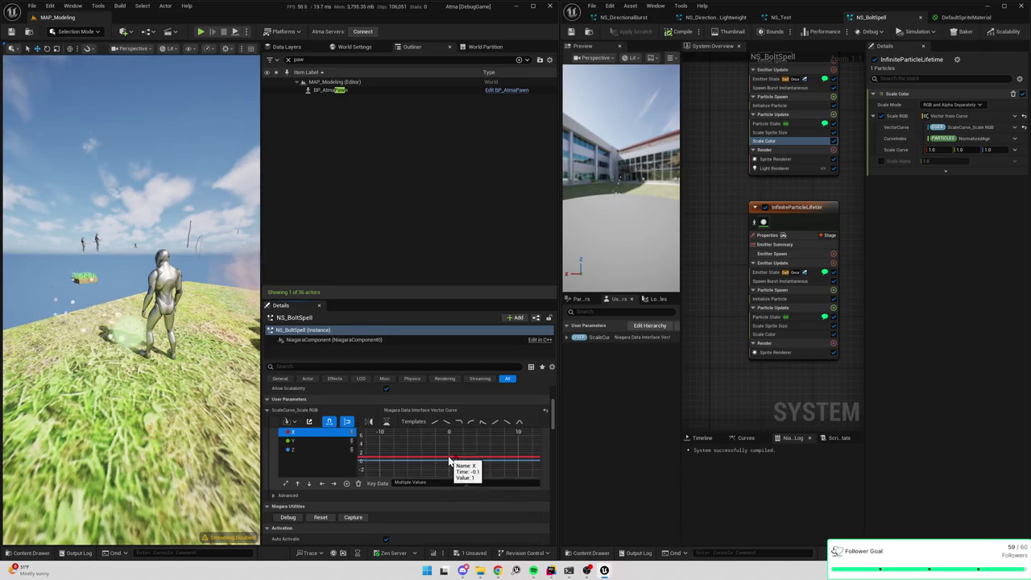
pyautogui.moveTo(451, 449); pyautogui.dragTo(467, 460)
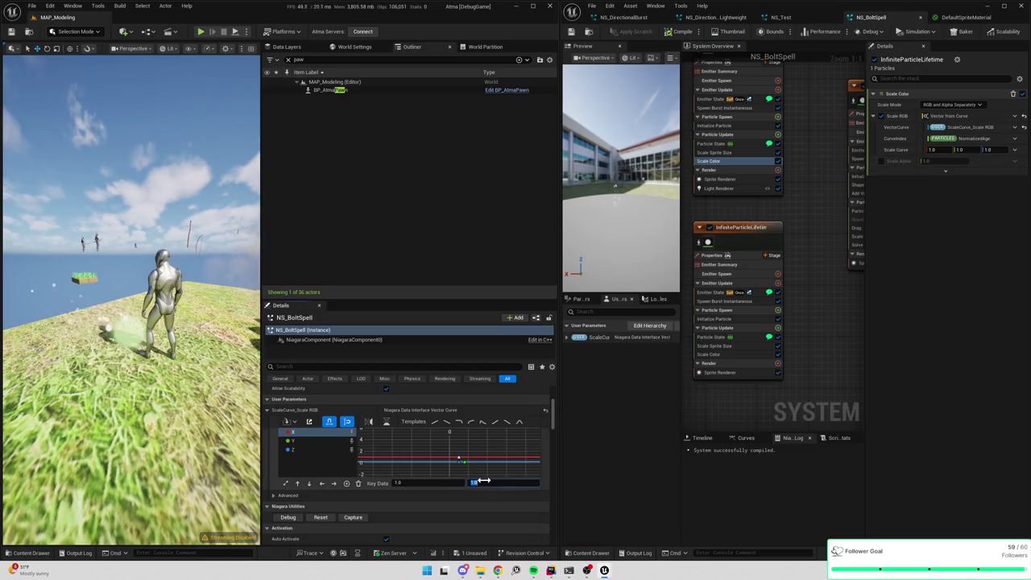
# - Try key values 255, 1 and 20, settle on 0, and bring the Fountain emitter into view
pyautogui.press('Return')
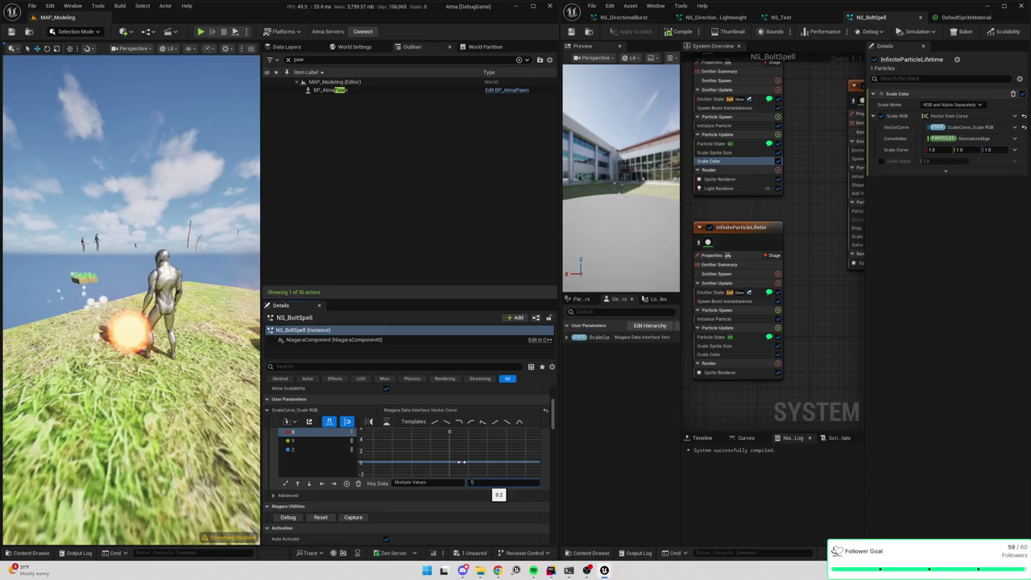
pyautogui.press('Return')
pyautogui.press('Return')
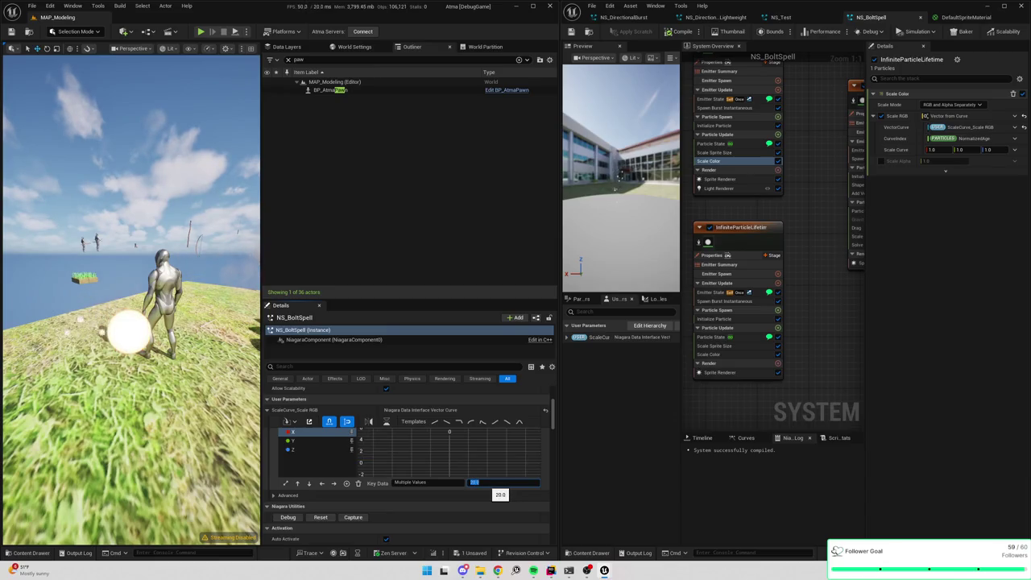
pyautogui.write('0')
pyautogui.press('Return')
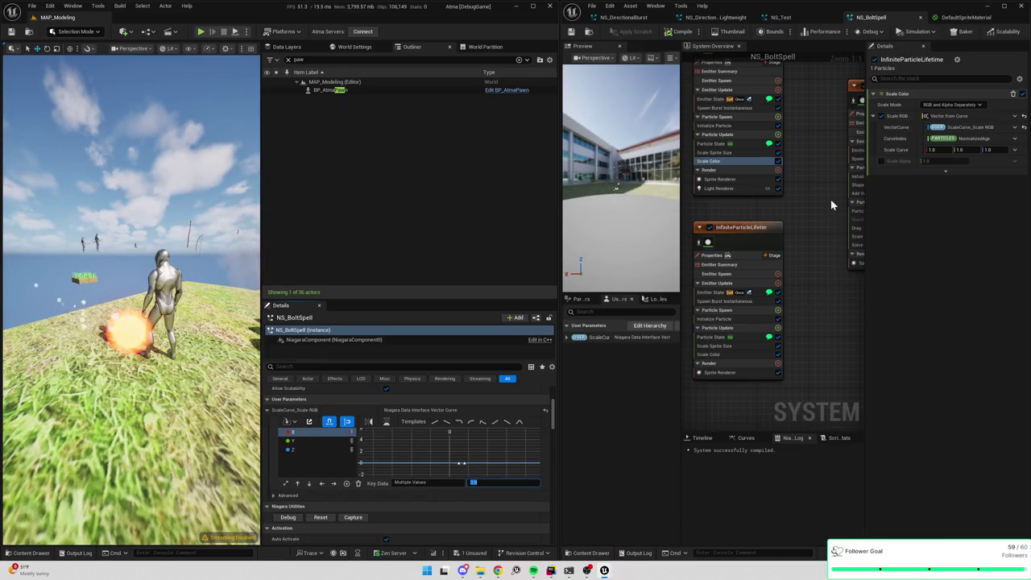
pyautogui.moveTo(769, 196); pyautogui.dragTo(783, 204)
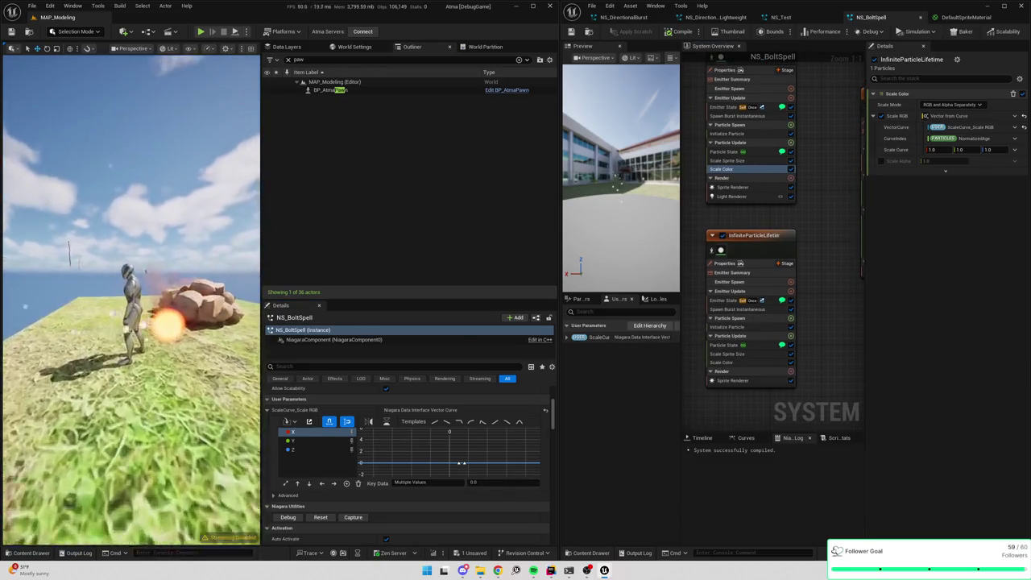
pyautogui.hotkey('ctrl', 'z')
pyautogui.hotkey('ctrl', 'z')
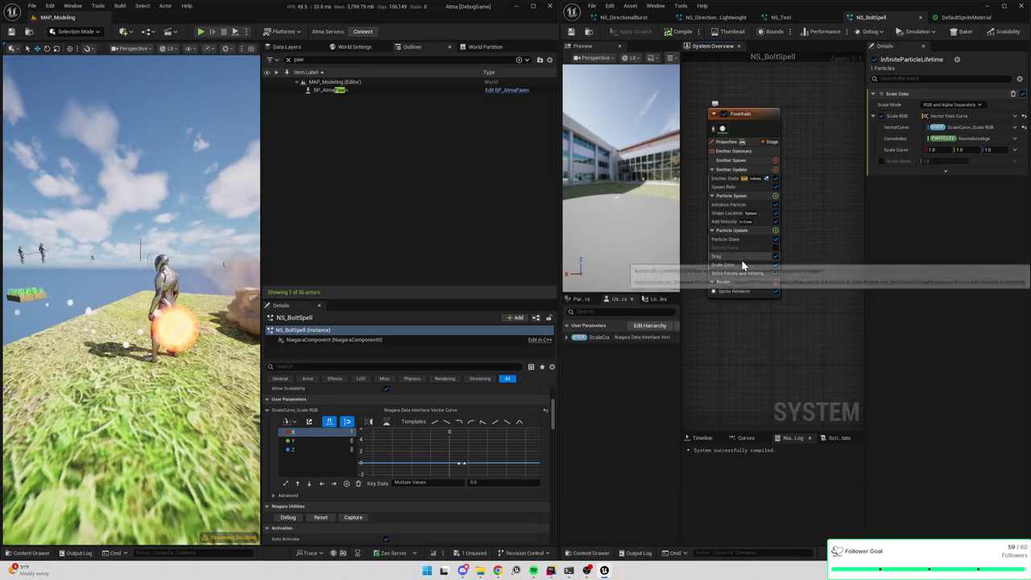
# - Show Fountain's Scale Color settings and its fading alpha curve, with the InfiniteParticleLifetime emitters in view
pyautogui.click(737, 265)
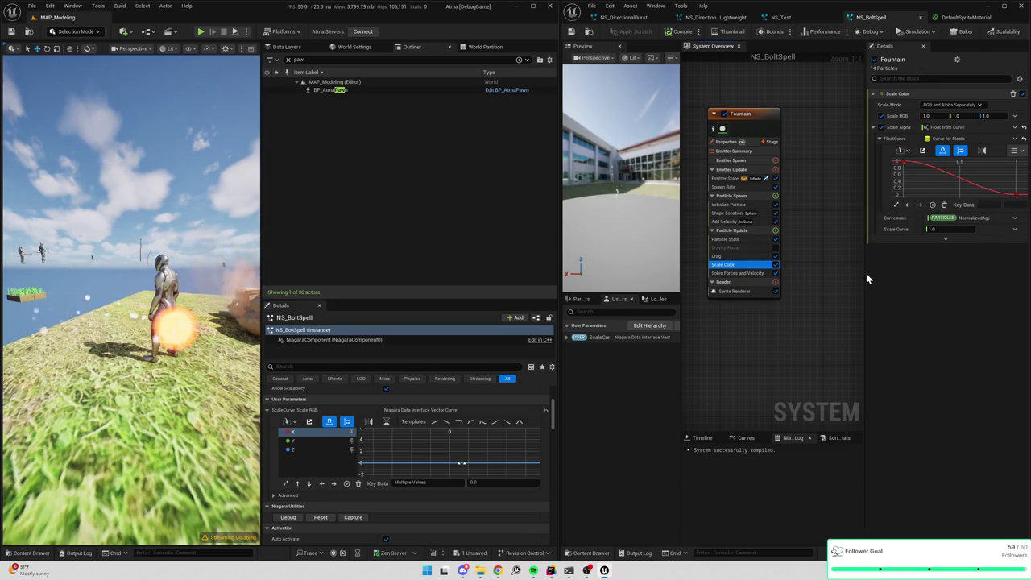
pyautogui.moveTo(865, 273); pyautogui.dragTo(814, 272)
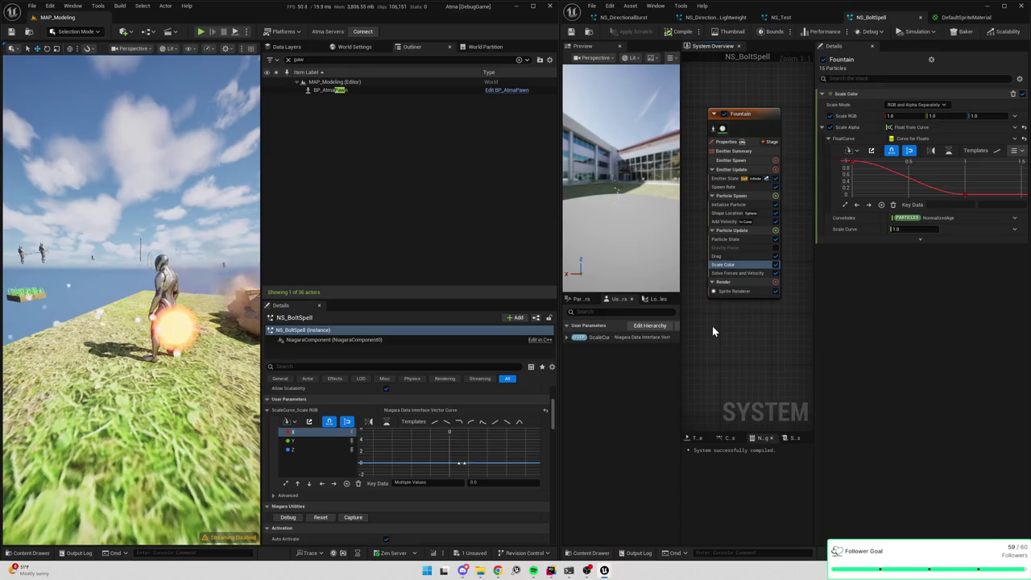
pyautogui.moveTo(711, 326)
pyautogui.mouseDown()
pyautogui.moveTo(762, 313)
pyautogui.moveTo(726, 327)
pyautogui.mouseUp()
pyautogui.moveTo(747, 201)
pyautogui.mouseDown()
pyautogui.moveTo(745, 137)
pyautogui.moveTo(717, 180)
pyautogui.mouseUp()
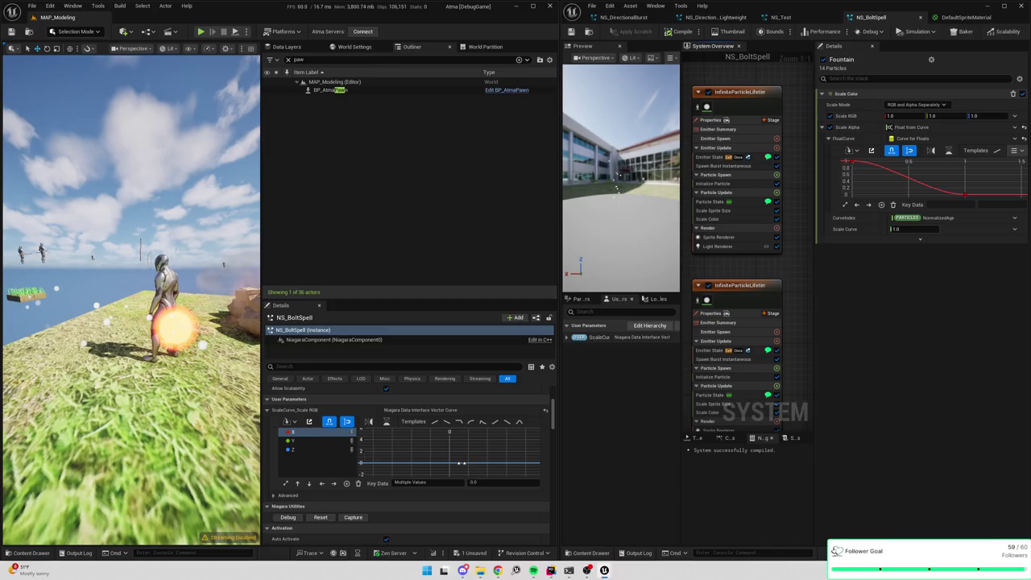
# - Change the Scale RGB curve's X key from 255 to 1.0, then show the first emitter's Scale Color
pyautogui.click(309, 433)
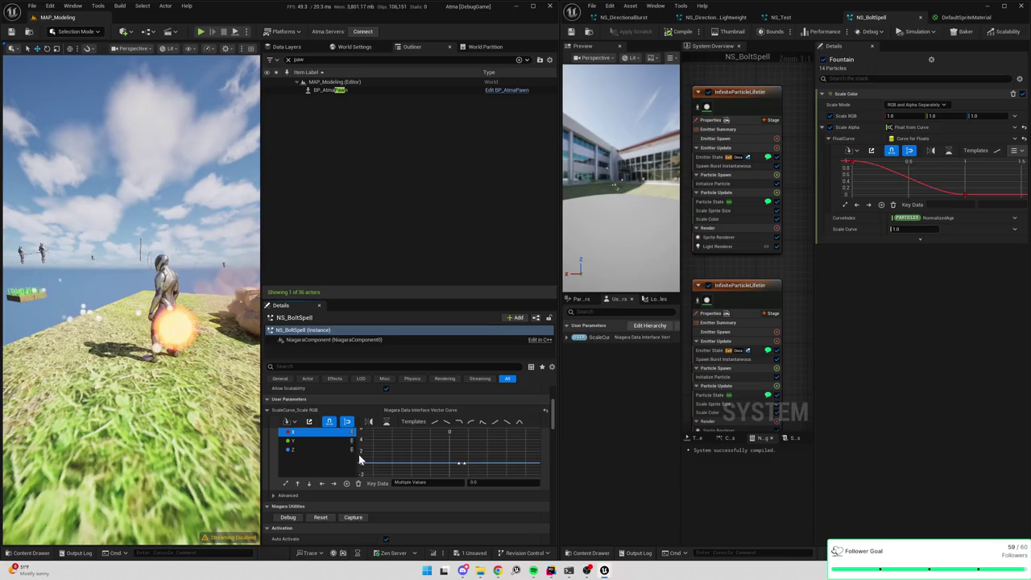
pyautogui.click(285, 483)
pyautogui.click(482, 483)
pyautogui.write('1')
pyautogui.press('Return')
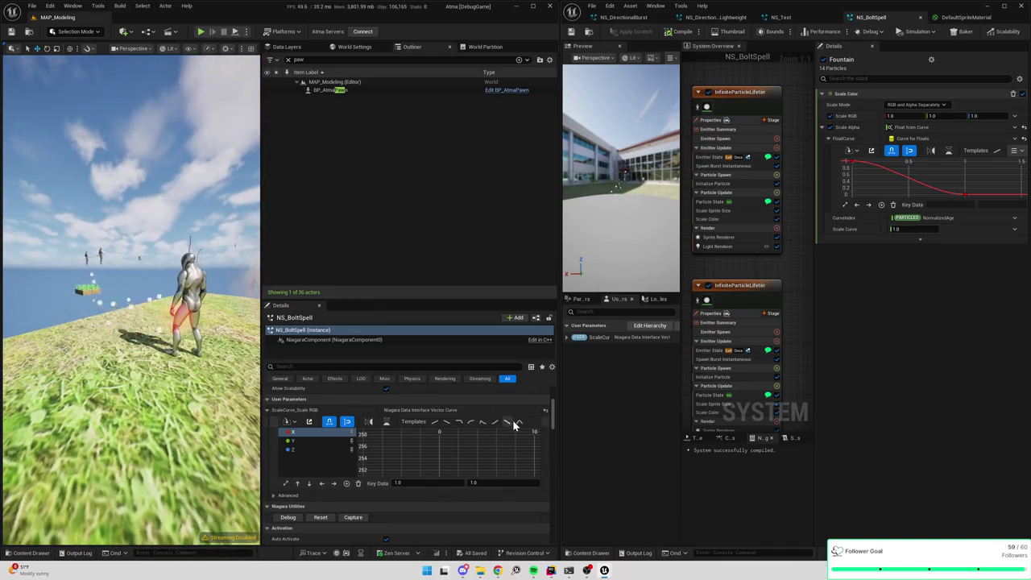
pyautogui.moveTo(781, 302)
pyautogui.mouseDown()
pyautogui.moveTo(781, 198)
pyautogui.moveTo(779, 281)
pyautogui.mouseUp()
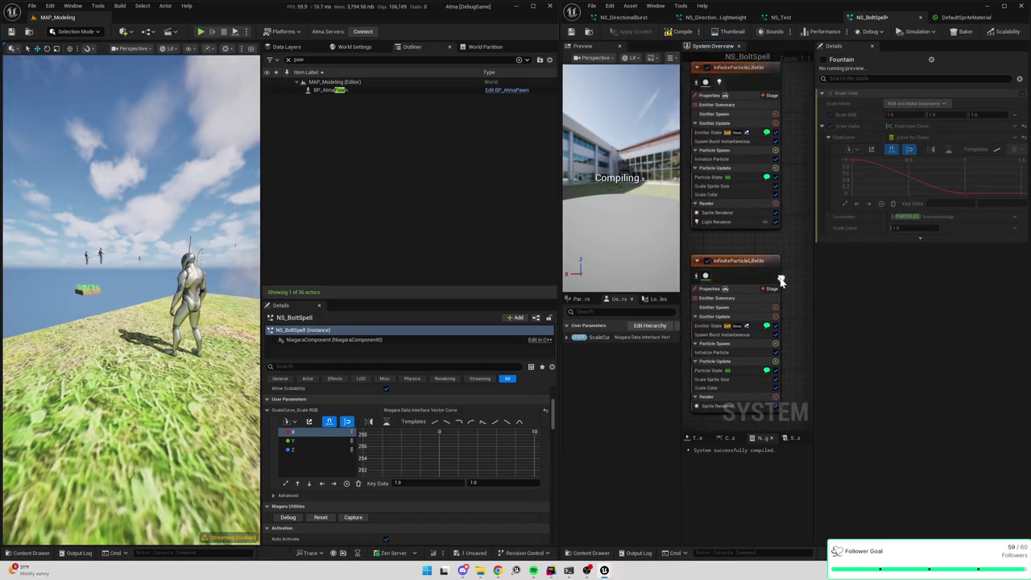
pyautogui.click(719, 194)
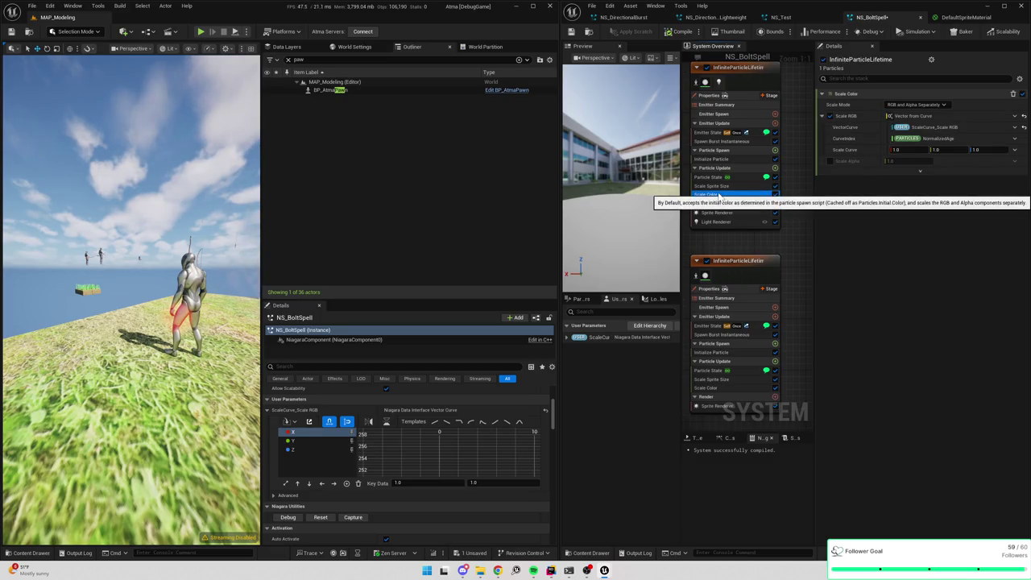
# - Inspect the first emitter's Scale Sprite Size, Particle State and Initialize Particle modules
pyautogui.click(722, 186)
pyautogui.click(710, 177)
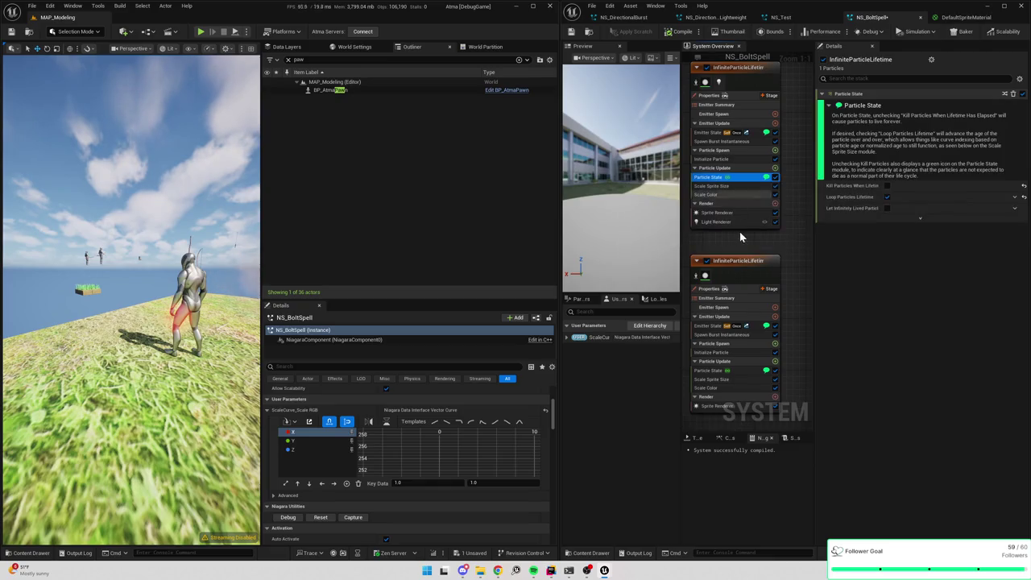
pyautogui.click(729, 160)
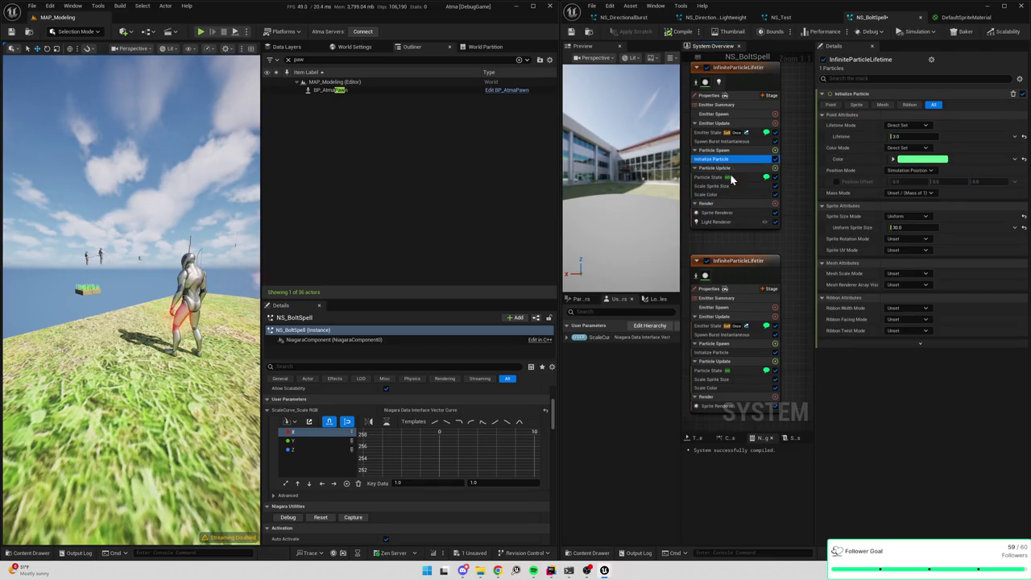
# - Search the emitter's settings stack for 'alpha', then clear the search and deselect the emitter
pyautogui.click(749, 216)
pyautogui.write('alpha')
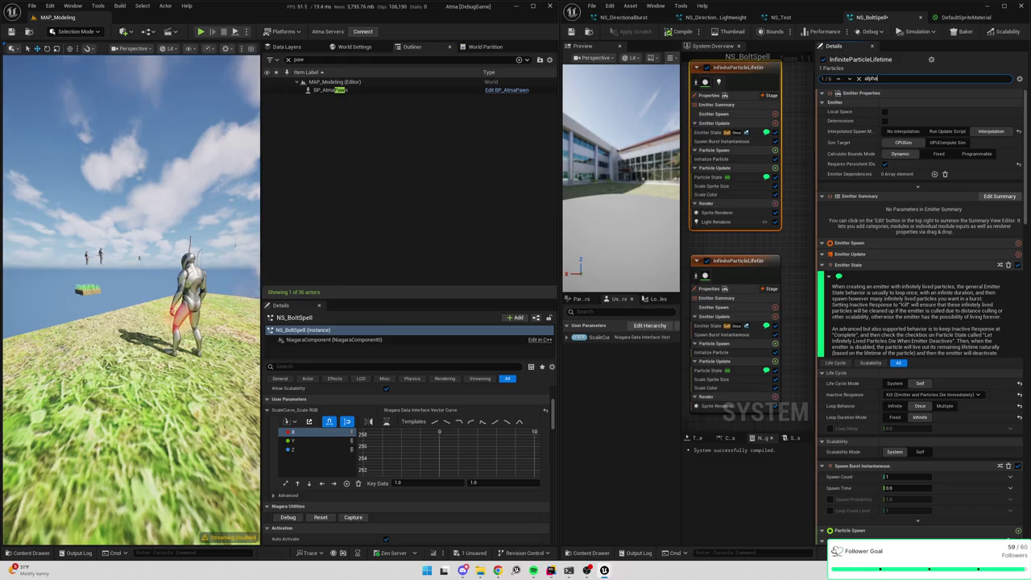
pyautogui.press('Return')
pyautogui.scroll(1, 902, 147)
pyautogui.scroll(-2, 912, 145)
pyautogui.scroll(-1, 912, 145)
pyautogui.scroll(-2, 911, 144)
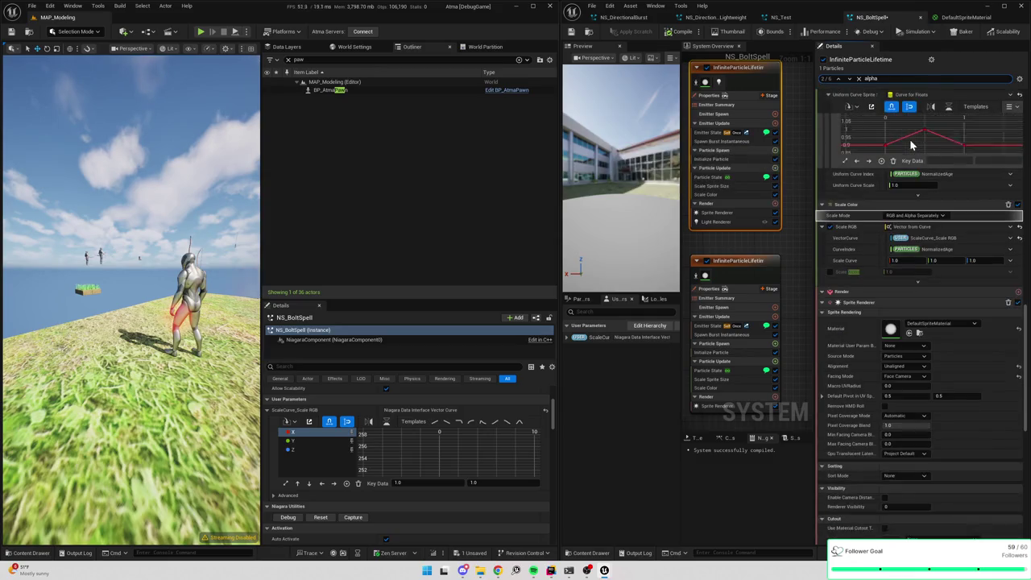
pyautogui.scroll(-10, 855, 322)
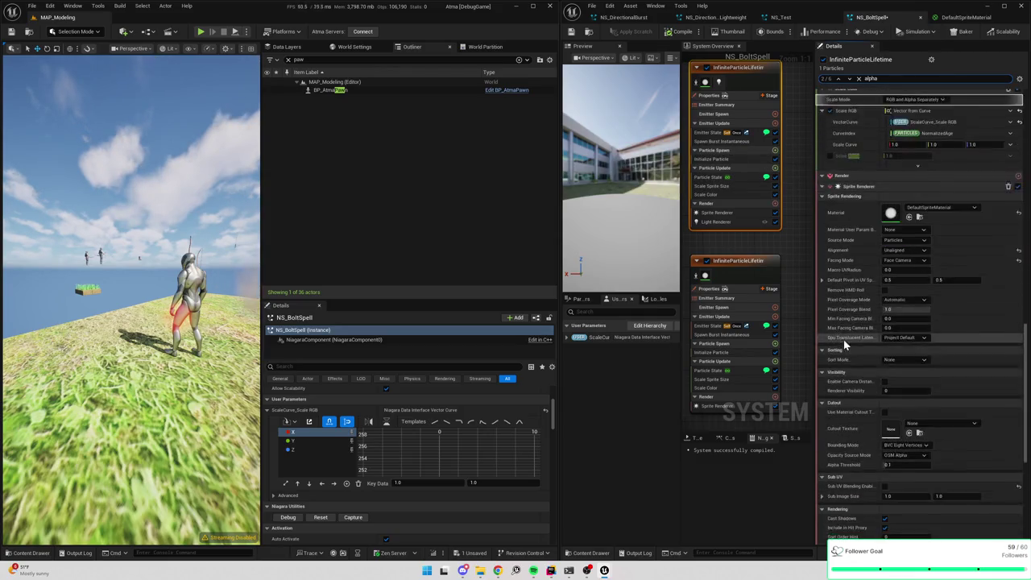
pyautogui.click(858, 78)
pyautogui.click(787, 213)
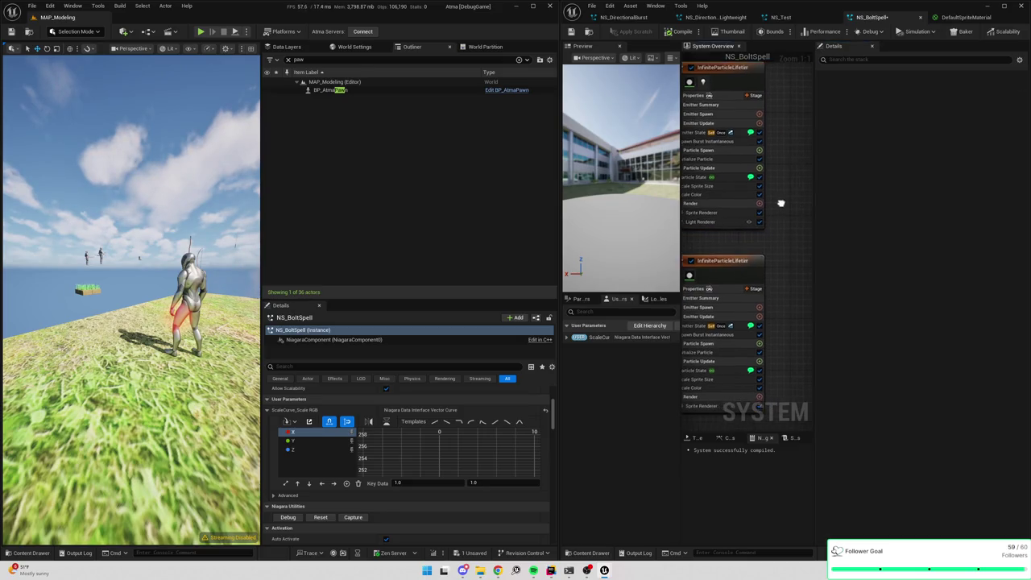
# - Save the system, then set Fountain's Scale Color to keep RGB and alpha scaled separately
pyautogui.moveTo(789, 203); pyautogui.dragTo(724, 210)
pyautogui.hotkey('ctrl', 's')
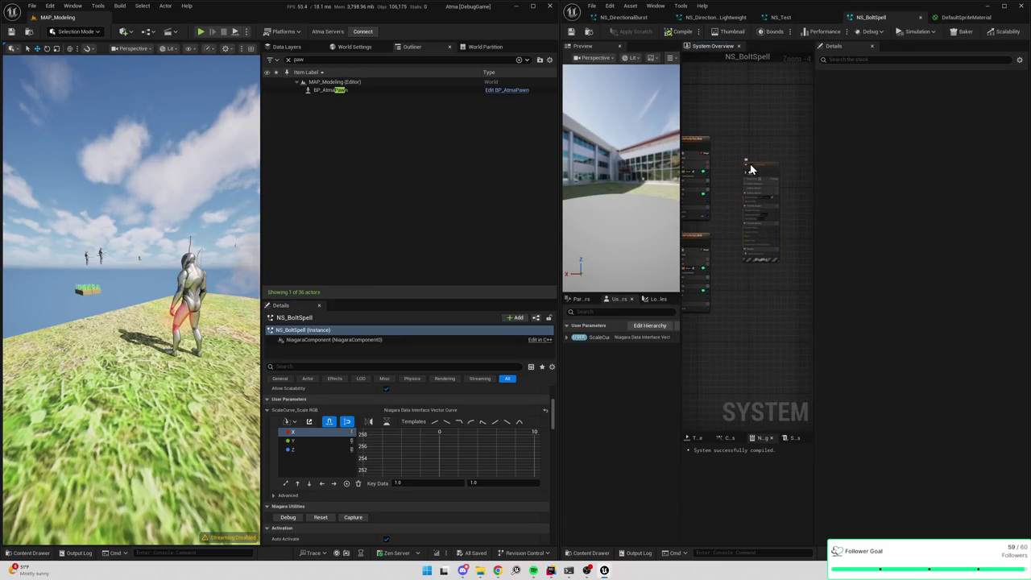
pyautogui.moveTo(741, 191); pyautogui.dragTo(760, 205)
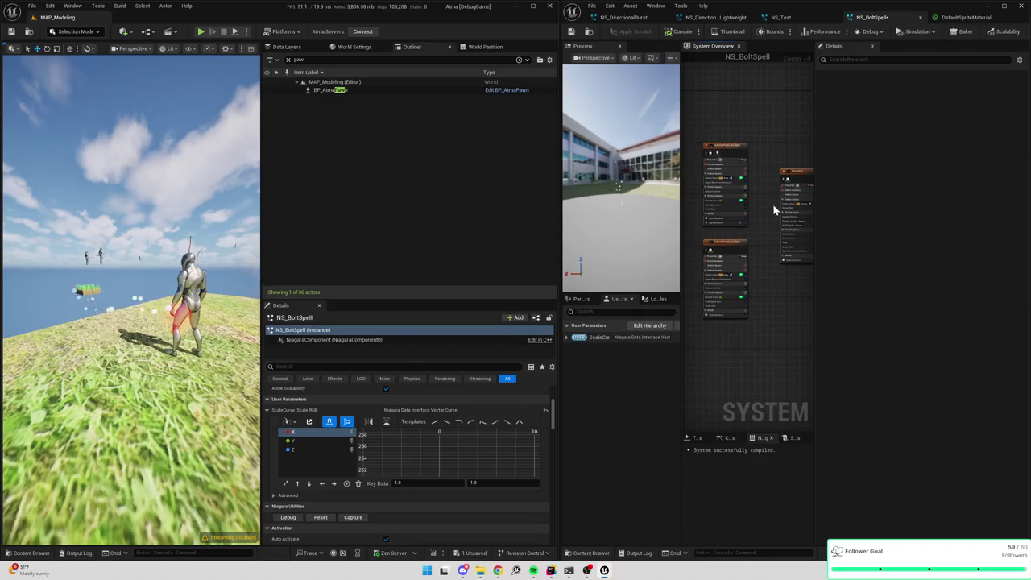
pyautogui.scroll(4, 772, 209)
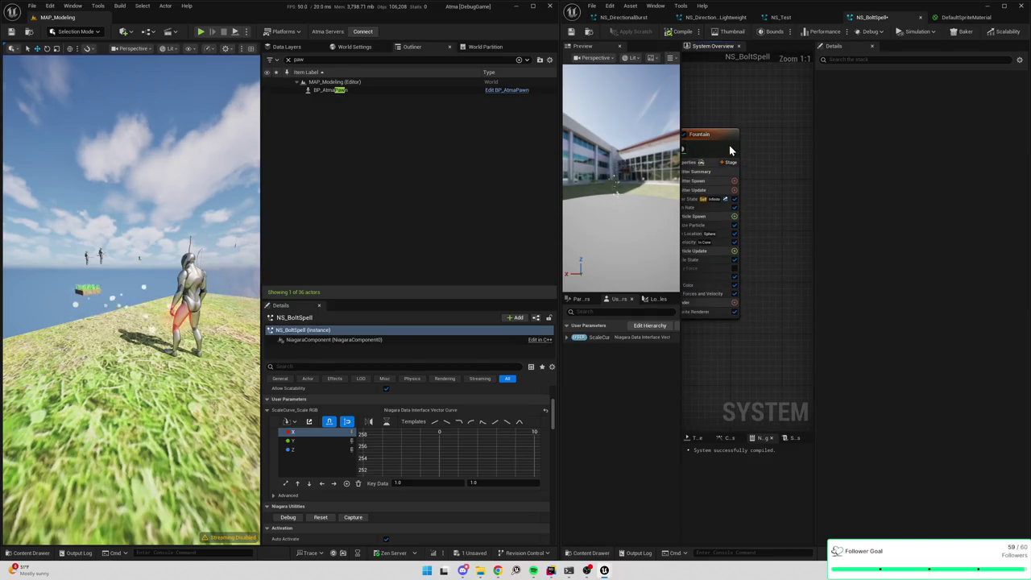
pyautogui.click(730, 150)
pyautogui.click(725, 286)
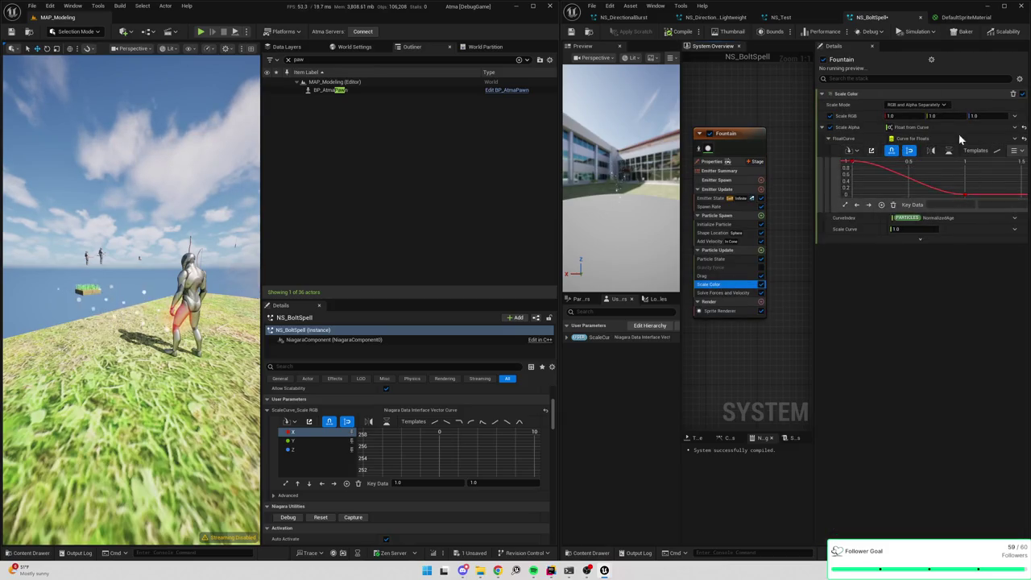
pyautogui.click(915, 105)
pyautogui.click(951, 125)
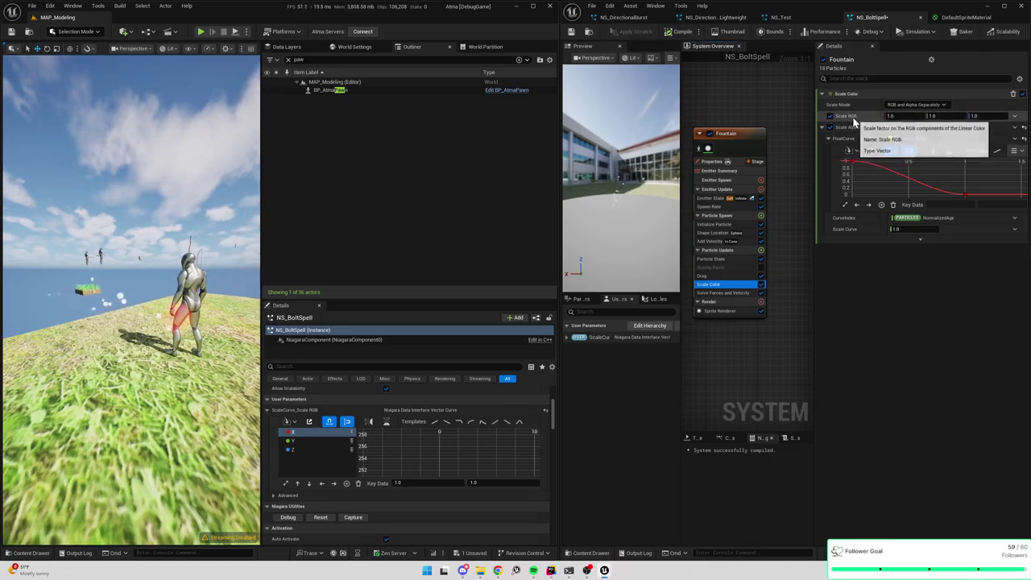
# - Drive Scale RGB with Vector from Curve linked to the ScaleCurve_Scale RGB user parameter, and save
pyautogui.click(1014, 115)
pyautogui.write('c')
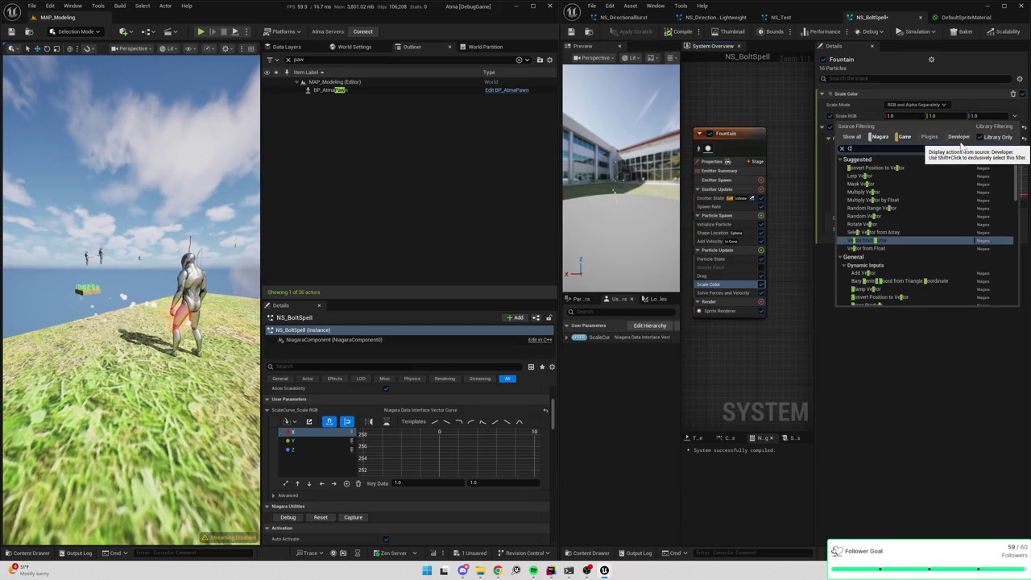
pyautogui.write('aleCurve')
pyautogui.click(886, 198)
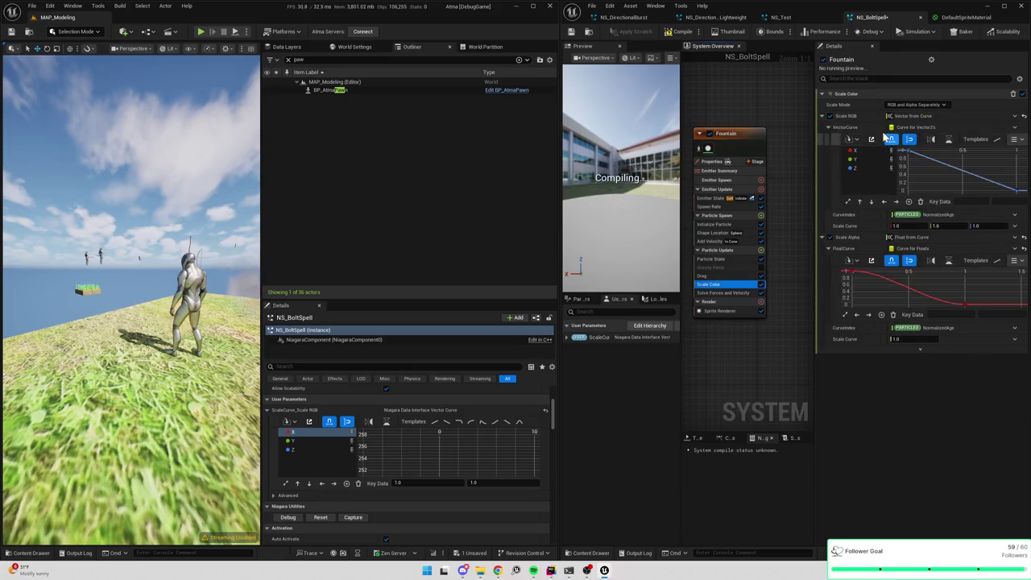
pyautogui.click(1013, 128)
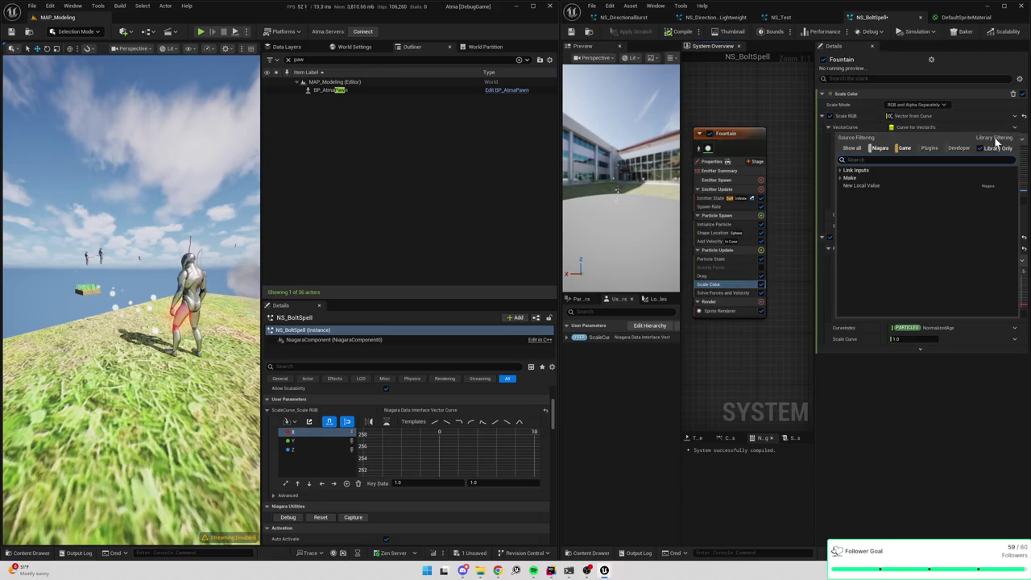
pyautogui.click(866, 191)
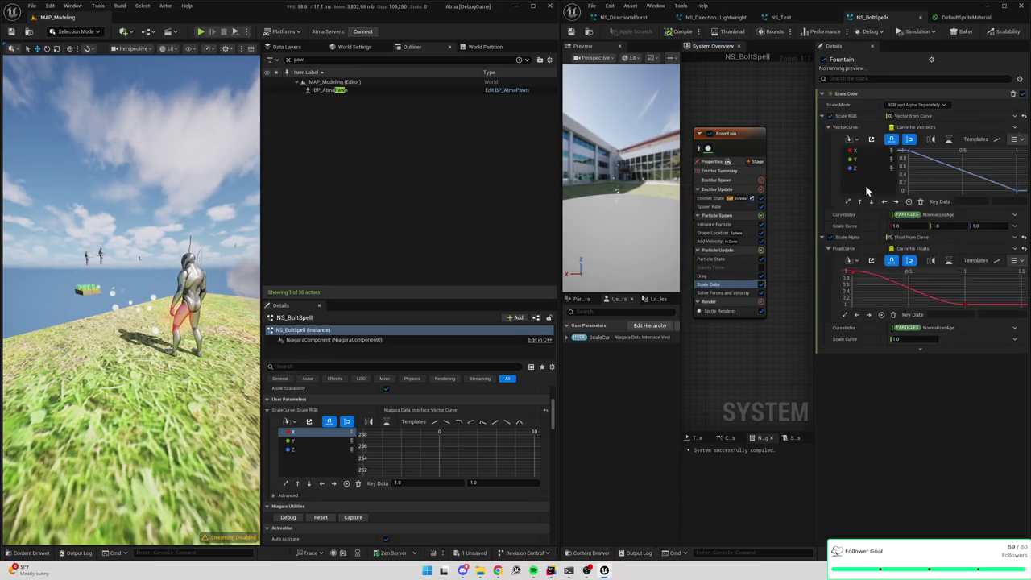
pyautogui.hotkey('ctrl', 's')
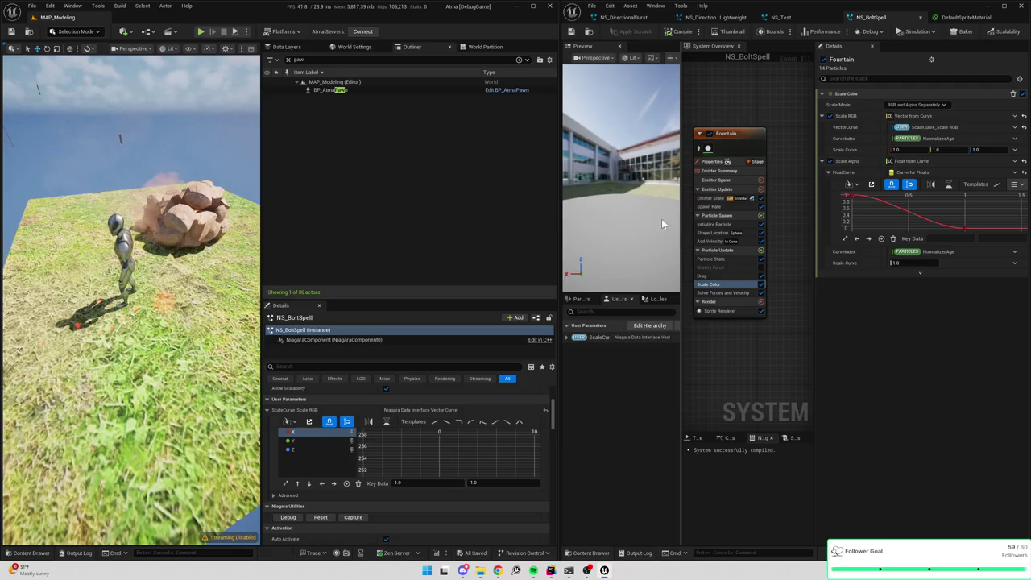
# - Open the Niagara Debugger from the component's Details, then close it
pyautogui.scroll(1, 401, 459)
pyautogui.scroll(-2, 401, 460)
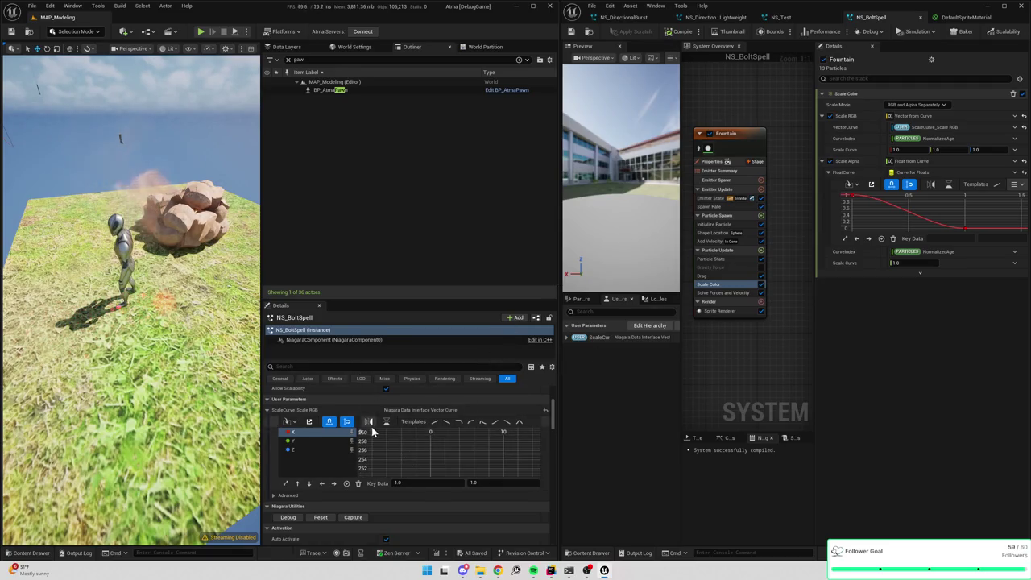
pyautogui.scroll(3, 347, 412)
pyautogui.scroll(-3, 347, 411)
pyautogui.scroll(-2, 347, 421)
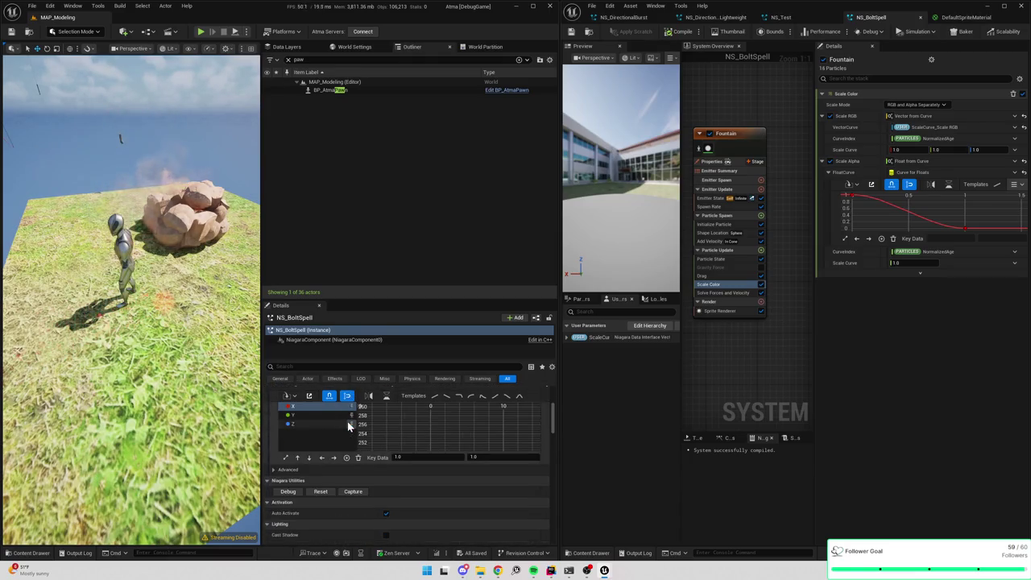
pyautogui.click(286, 479)
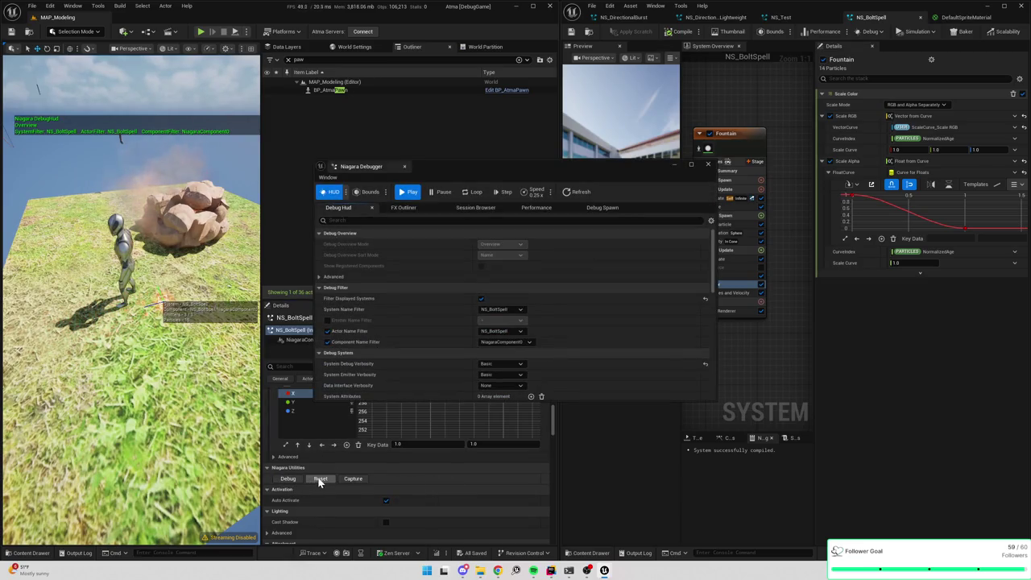
pyautogui.click(708, 165)
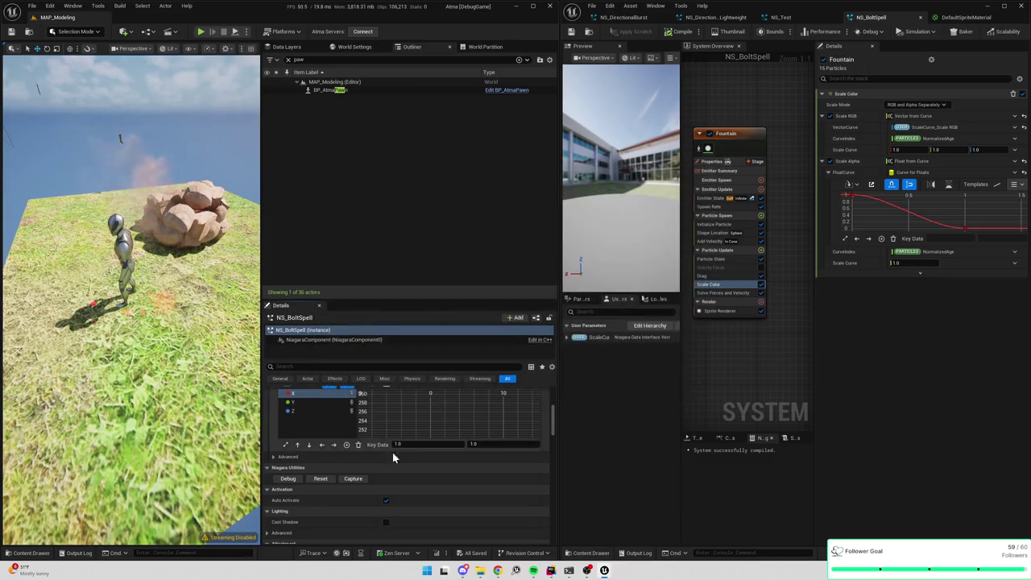
# - Reset NS_BoltSpell in the level to restart its particles with the new colour scaling
pyautogui.click(323, 480)
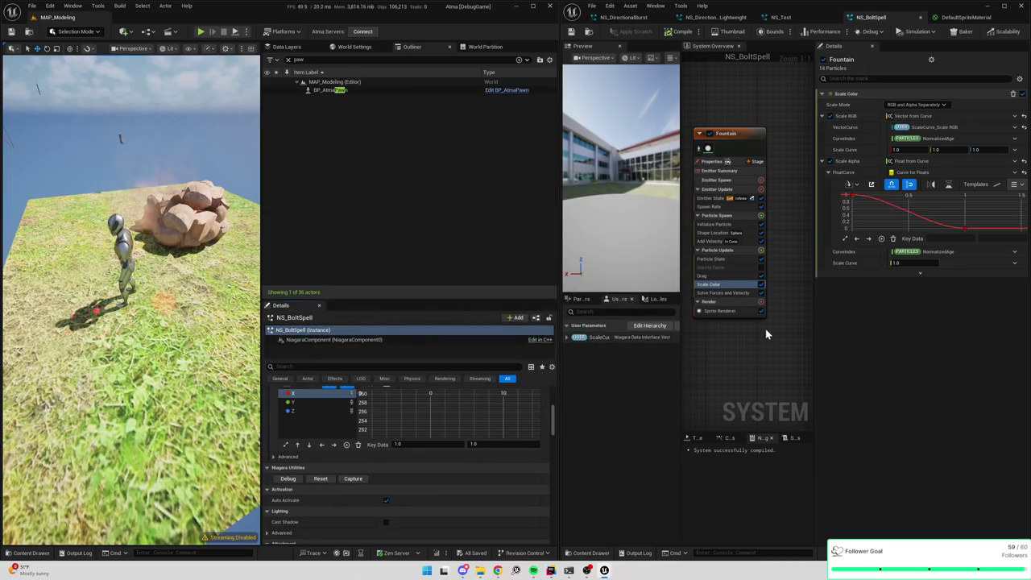
pyautogui.moveTo(161, 338); pyautogui.dragTo(24, 306)
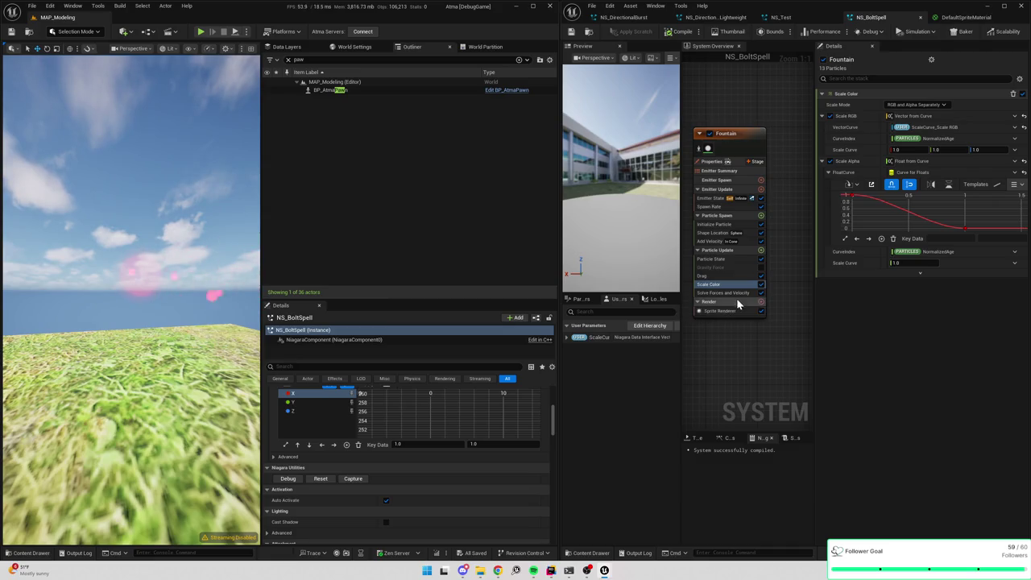
pyautogui.hotkey('ctrl', 'z')
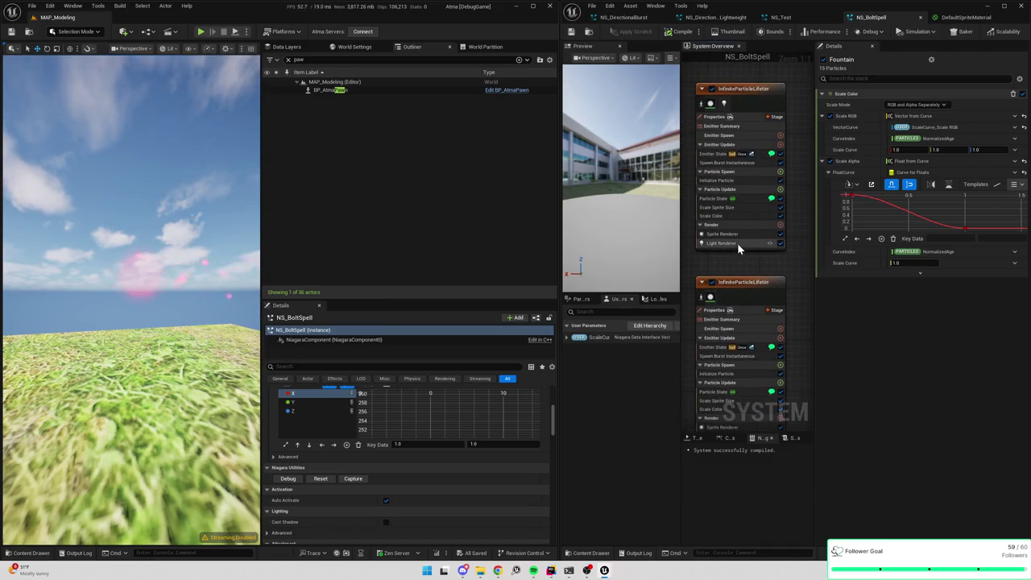
# - Disable the second InfiniteParticleLifetime001 emitter and select the first emitter's Scale Color
pyautogui.click(721, 318)
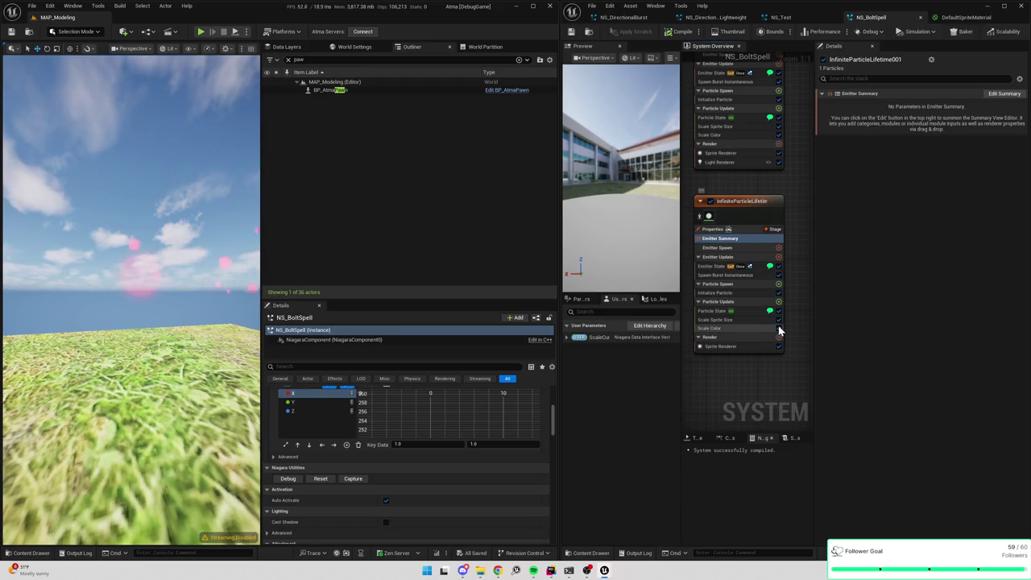
pyautogui.click(709, 201)
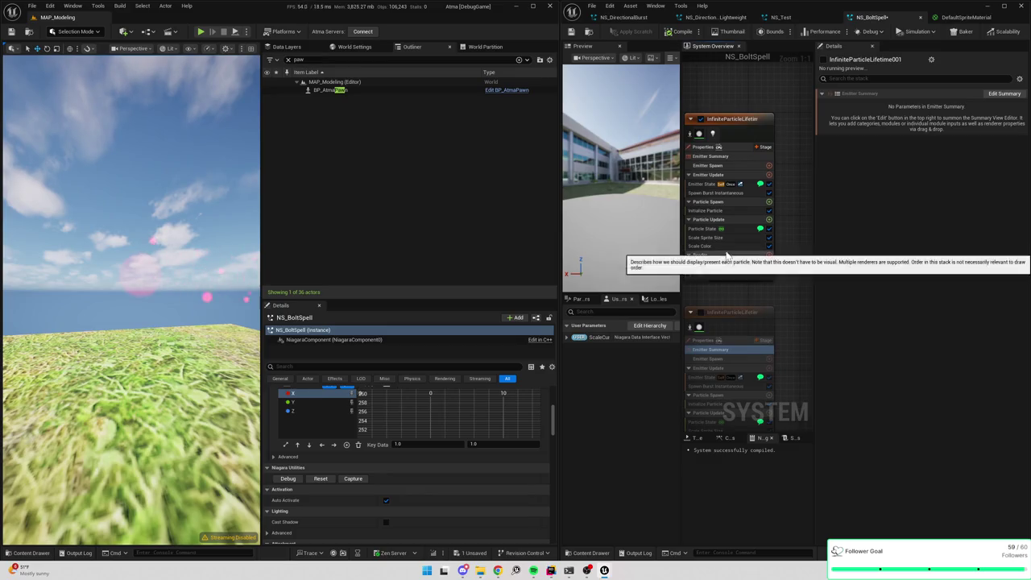
pyautogui.click(728, 245)
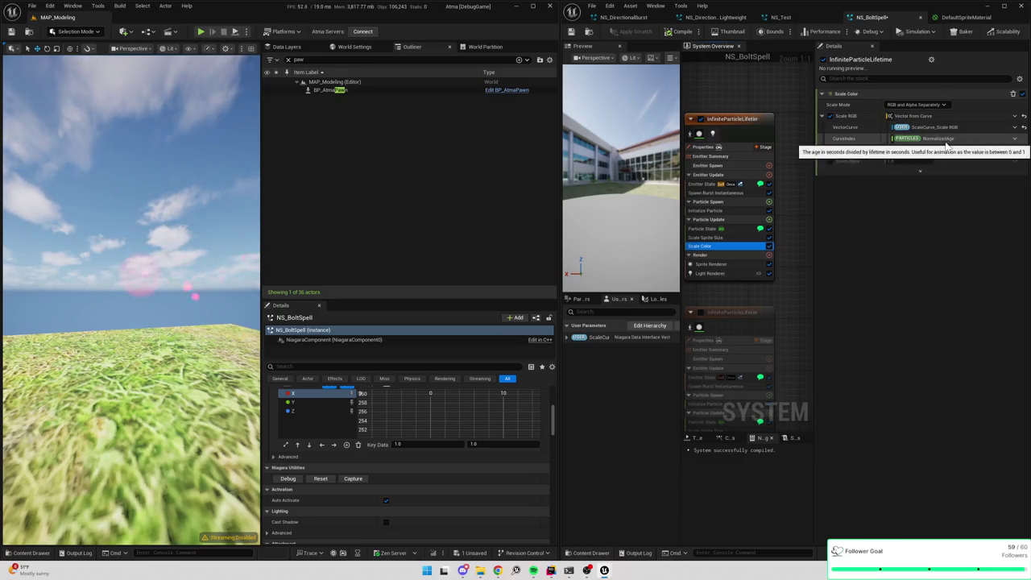
# - Try Scale Alpha at 255 then 1.0, turn it back off, and show the Sprite Renderer settings
pyautogui.click(830, 161)
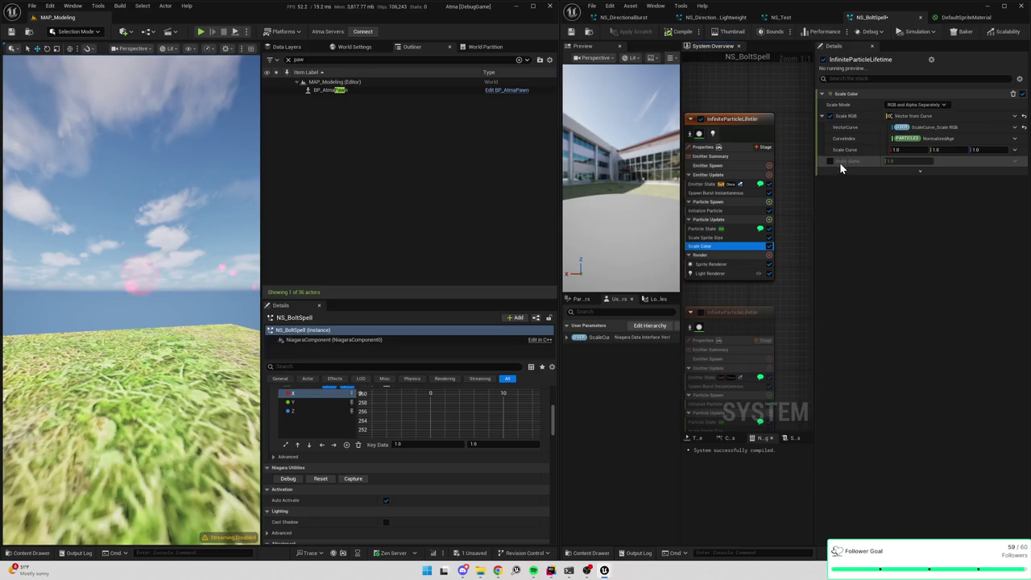
pyautogui.click(894, 162)
pyautogui.write('255')
pyautogui.press('Return')
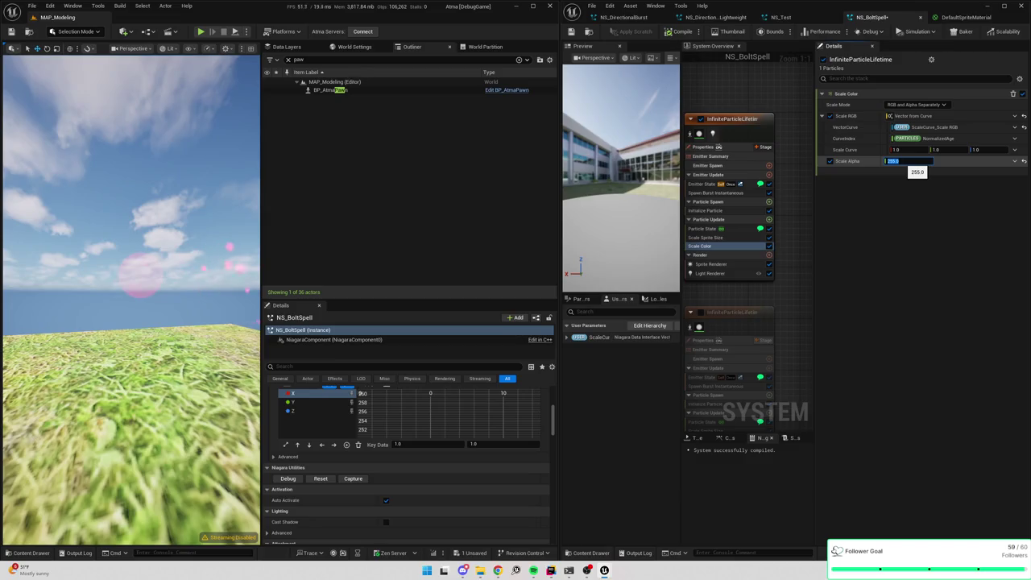
pyautogui.write('1')
pyautogui.press('Return')
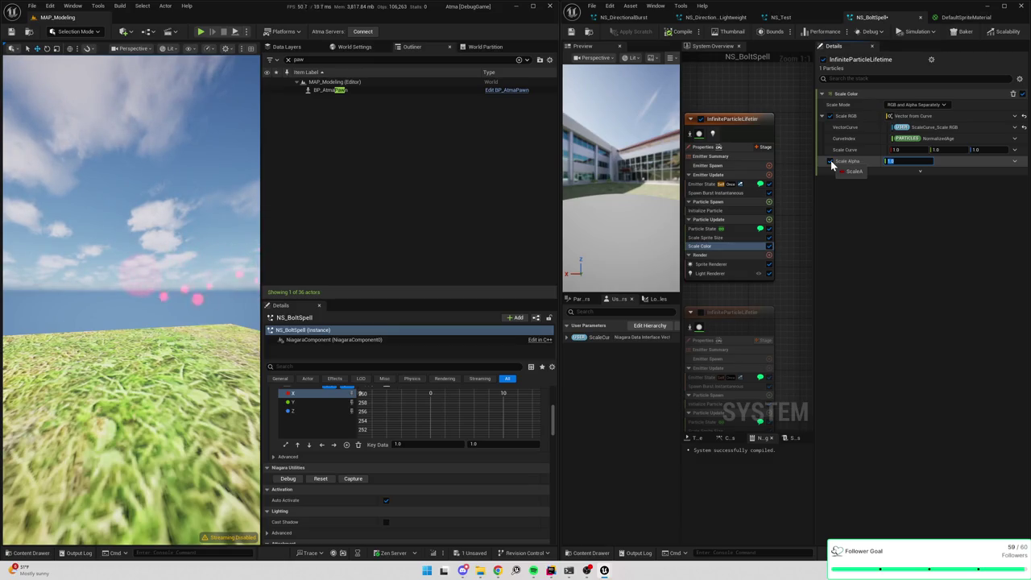
pyautogui.click(830, 162)
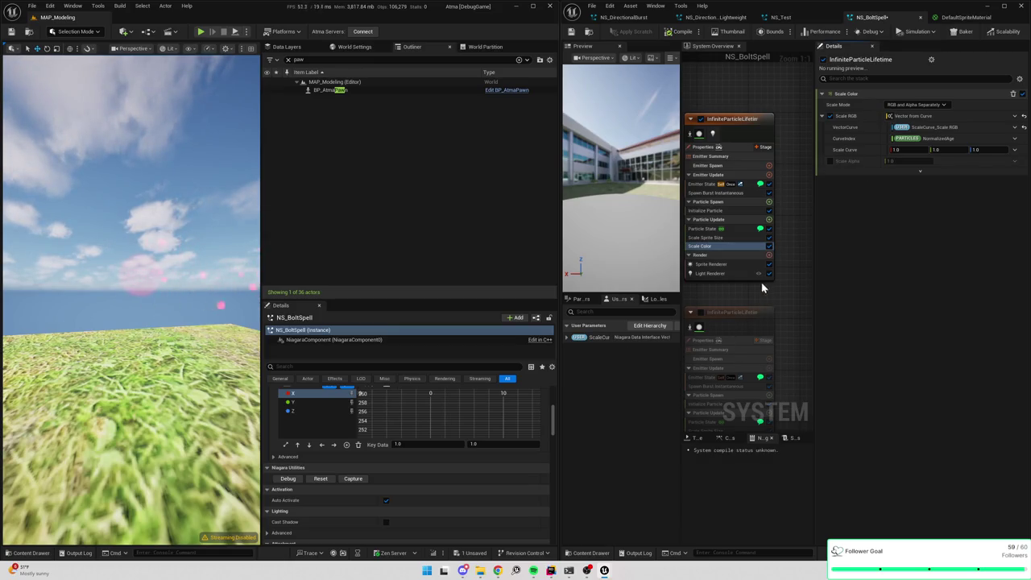
pyautogui.click(745, 265)
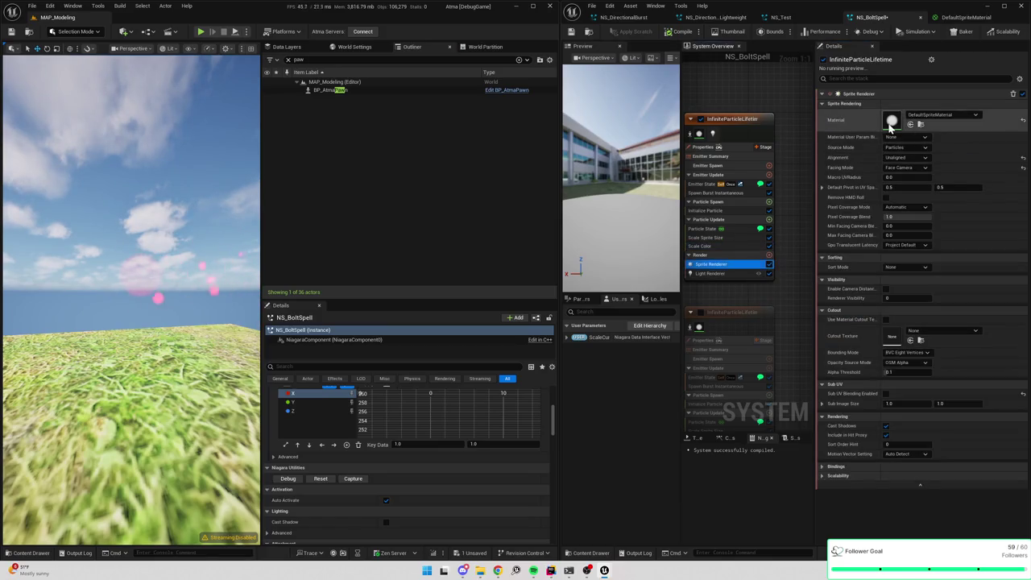
# - Open DefaultSpriteMaterial from the Sprite Renderer and pan its graph to trace Particle Color into emissive and opacity
pyautogui.doubleClick(829, 125)
pyautogui.moveTo(805, 203)
pyautogui.mouseDown()
pyautogui.moveTo(777, 226)
pyautogui.moveTo(709, 240)
pyautogui.mouseUp()
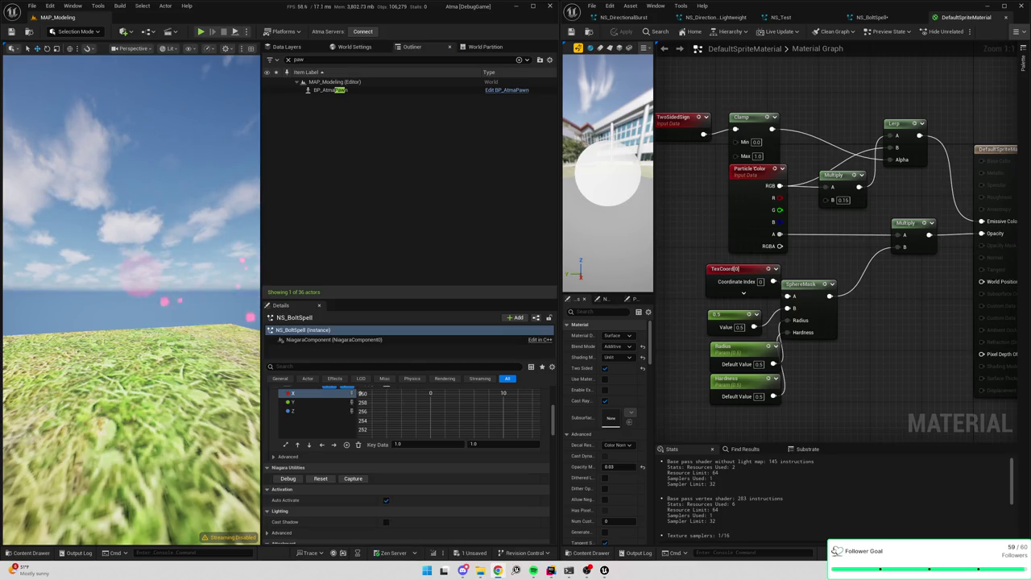
pyautogui.moveTo(912, 387)
pyautogui.mouseDown()
pyautogui.moveTo(915, 346)
pyautogui.moveTo(928, 352)
pyautogui.mouseUp()
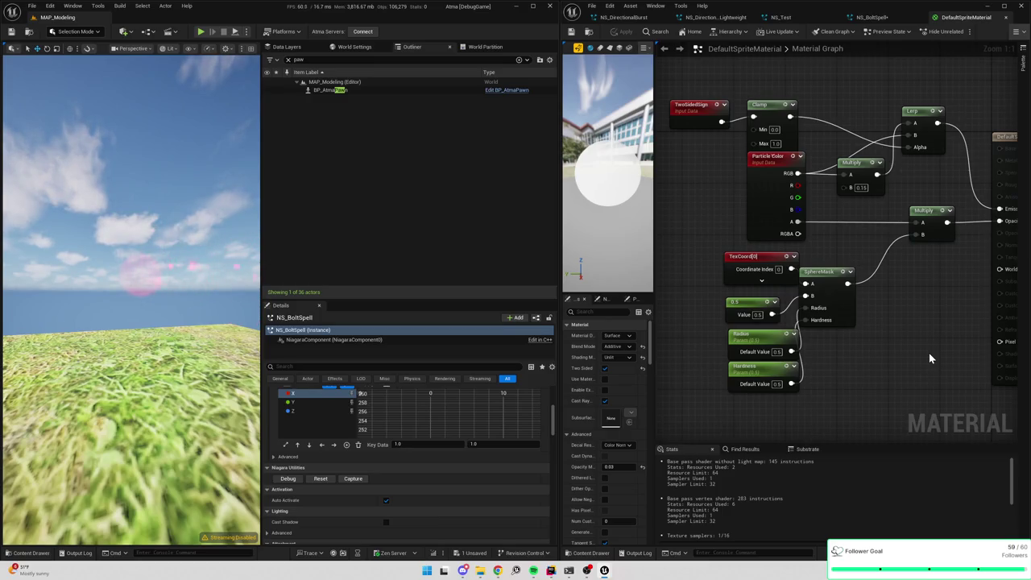
pyautogui.moveTo(928, 353); pyautogui.dragTo(888, 365)
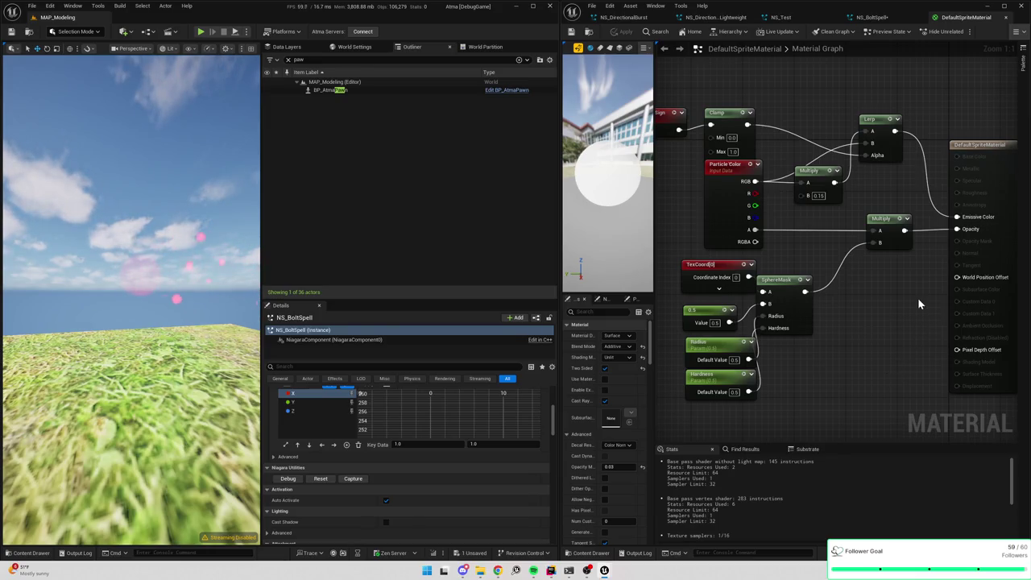
pyautogui.moveTo(917, 297); pyautogui.dragTo(921, 305)
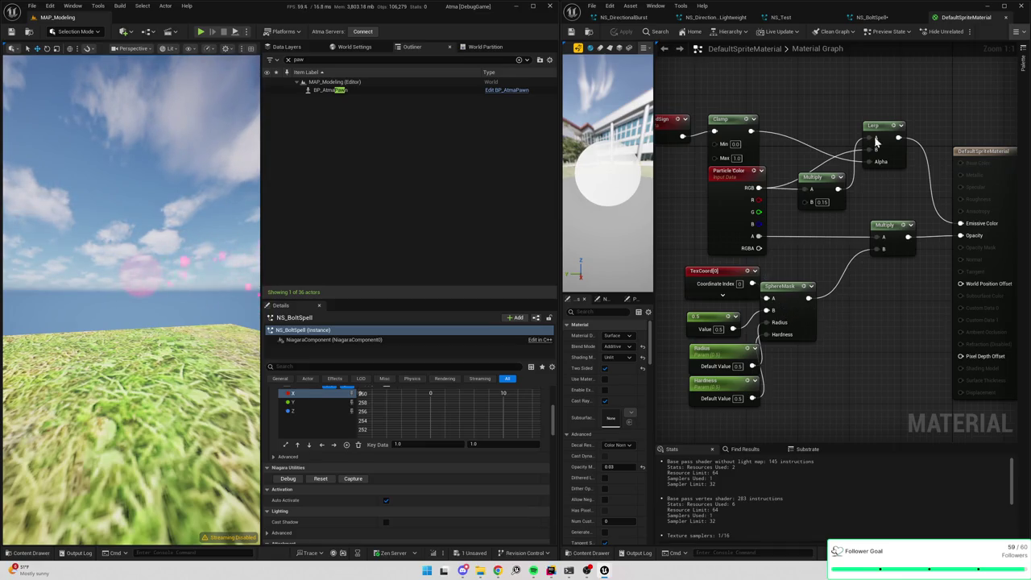
pyautogui.click(876, 23)
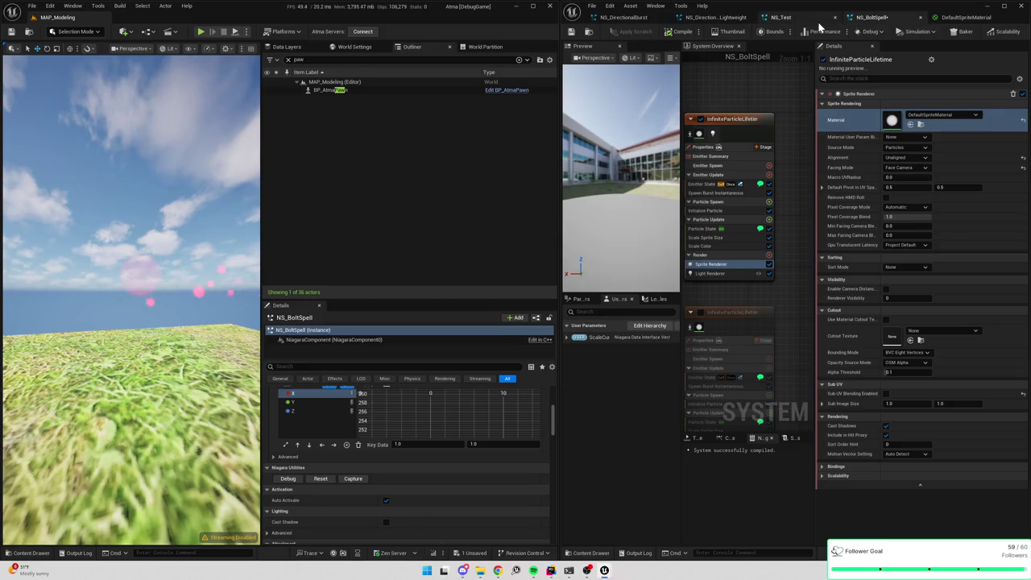
# - Toggle the Scale Color module off and on several times to compare, leaving it enabled
pyautogui.scroll(-1, 793, 211)
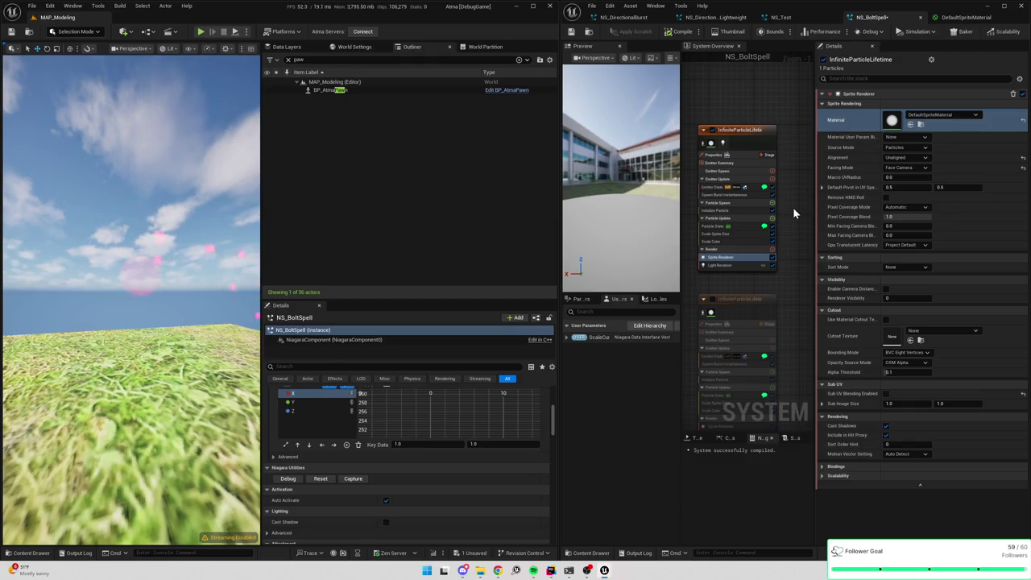
pyautogui.click(722, 240)
pyautogui.click(771, 242)
pyautogui.click(771, 243)
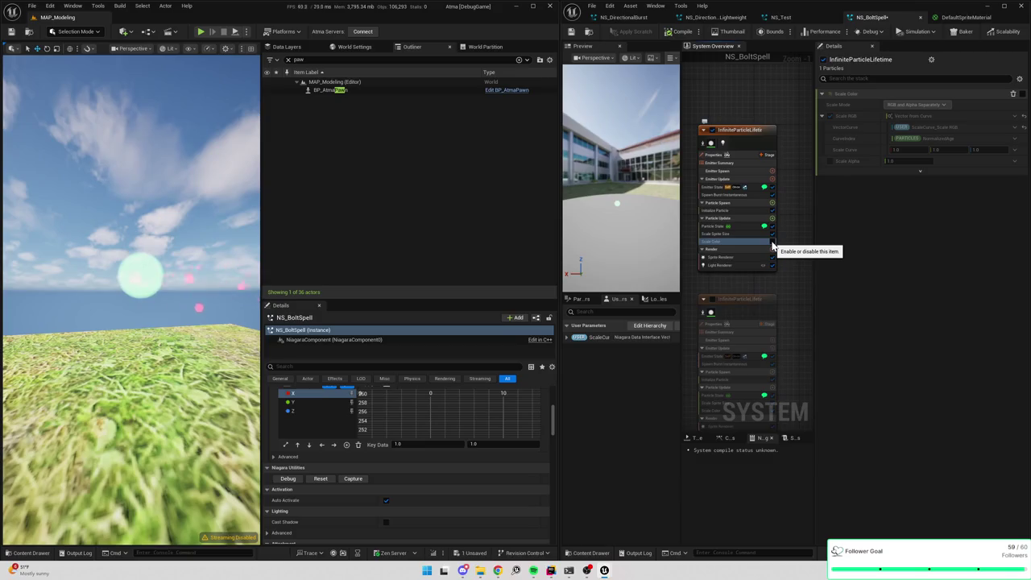
pyautogui.click(771, 242)
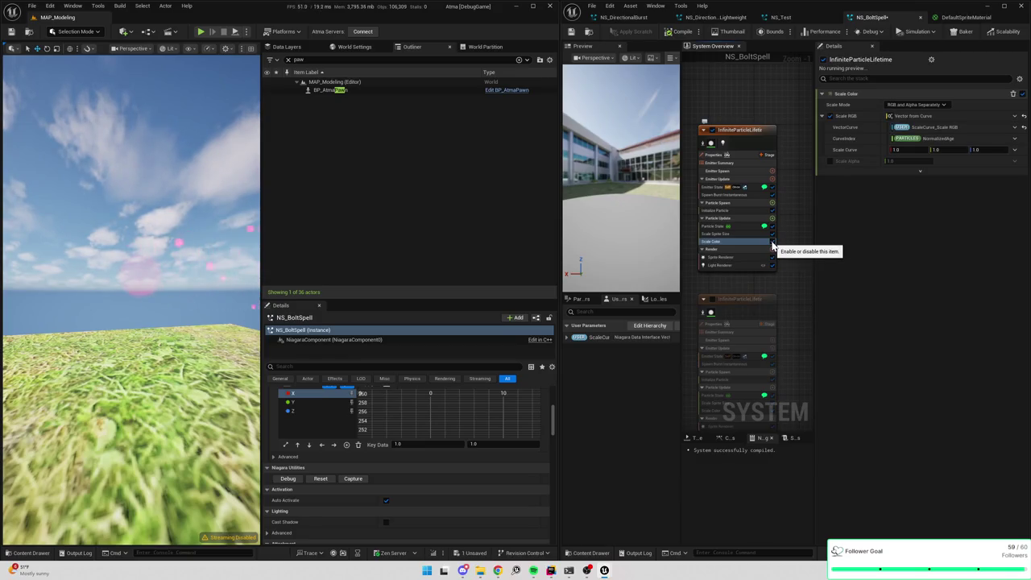
pyautogui.click(771, 242)
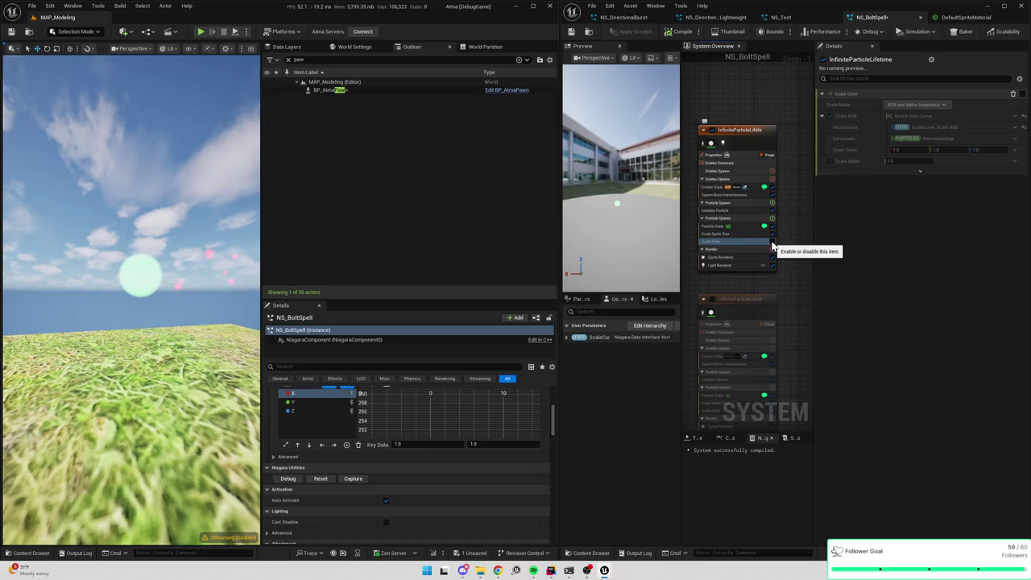
pyautogui.click(771, 242)
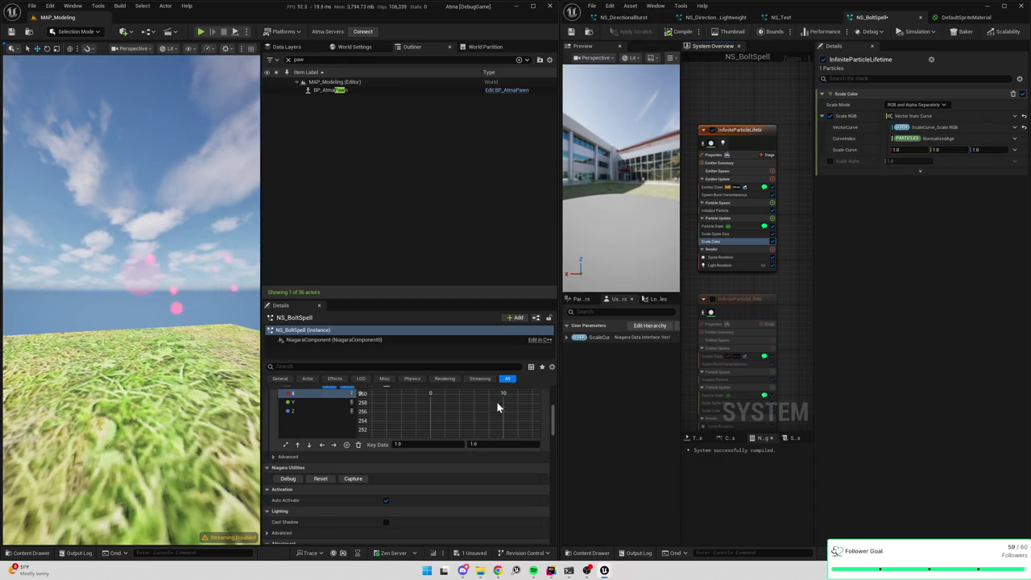
# - Check the user parameter curve's advanced options, then re-enable the second emitter
pyautogui.scroll(-3, 480, 401)
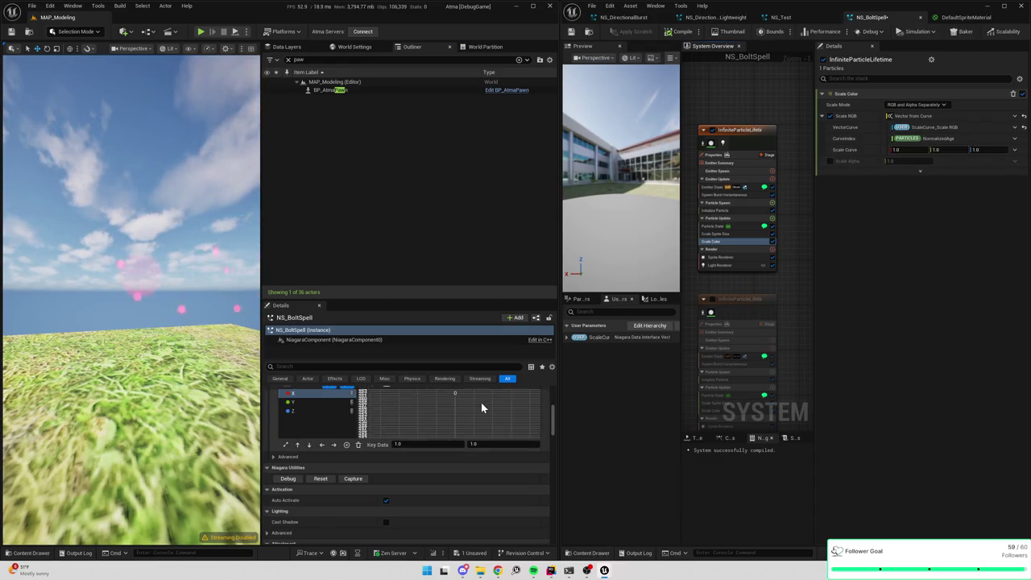
pyautogui.scroll(1, 481, 408)
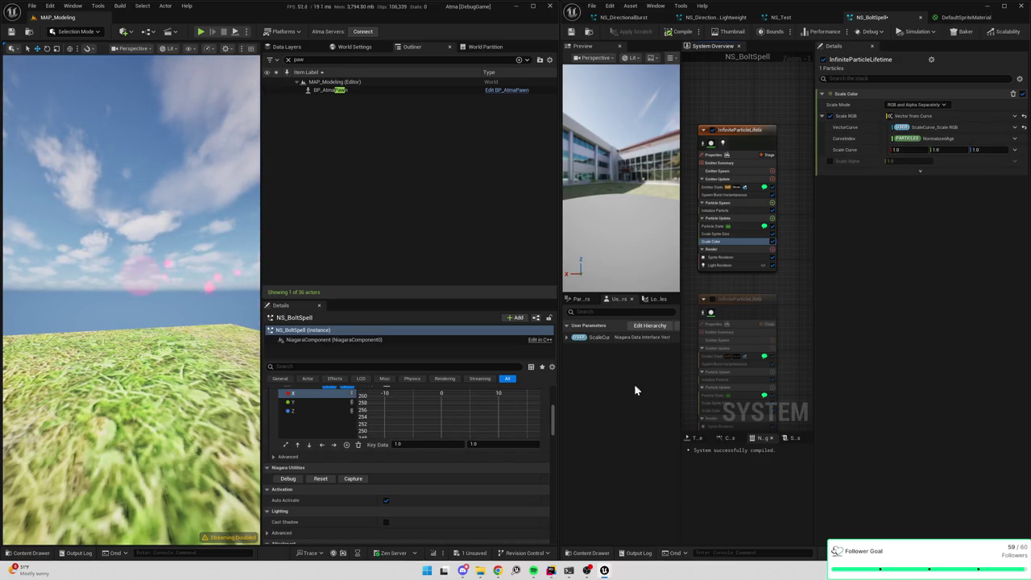
pyautogui.click(275, 457)
pyautogui.click(275, 457)
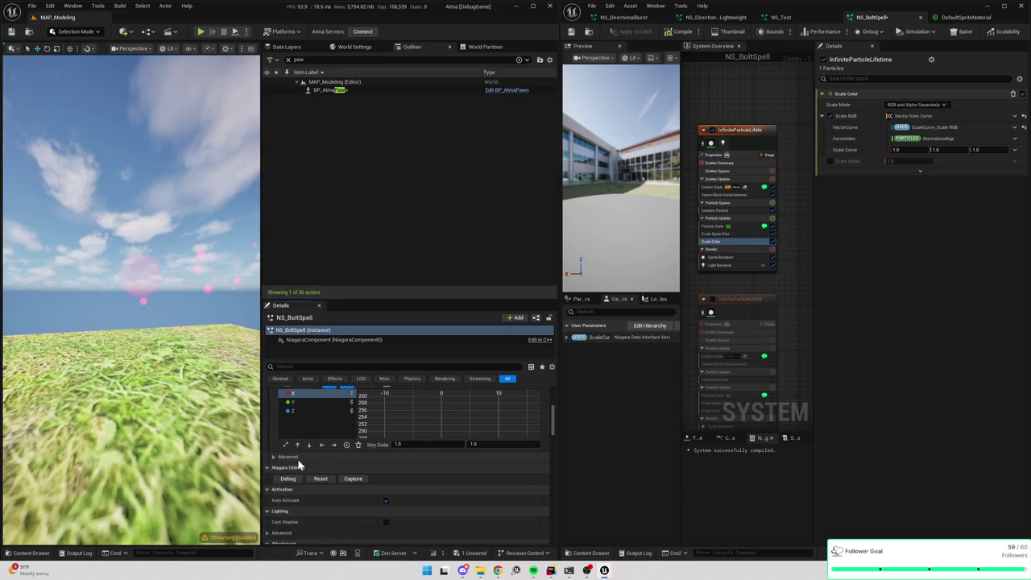
pyautogui.scroll(2, 346, 483)
pyautogui.scroll(-1, 416, 506)
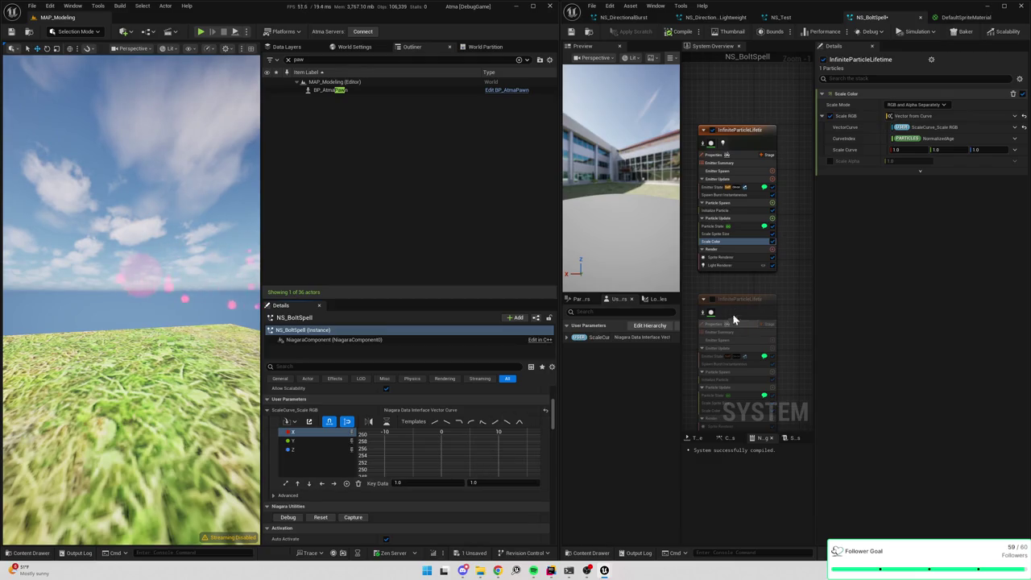
pyautogui.click(703, 299)
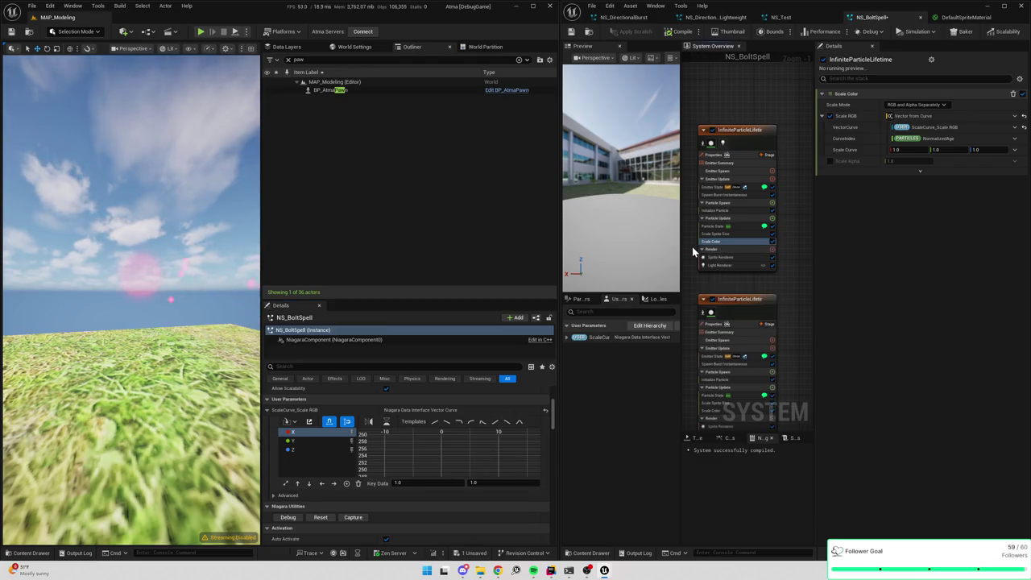
# - Move the scale curve's X key to time 1.5 with value 200.0 and save all changes
pyautogui.click(708, 242)
pyautogui.click(481, 483)
pyautogui.click(285, 484)
pyautogui.moveTo(451, 459); pyautogui.dragTo(461, 462)
pyautogui.click(472, 481)
pyautogui.write('20')
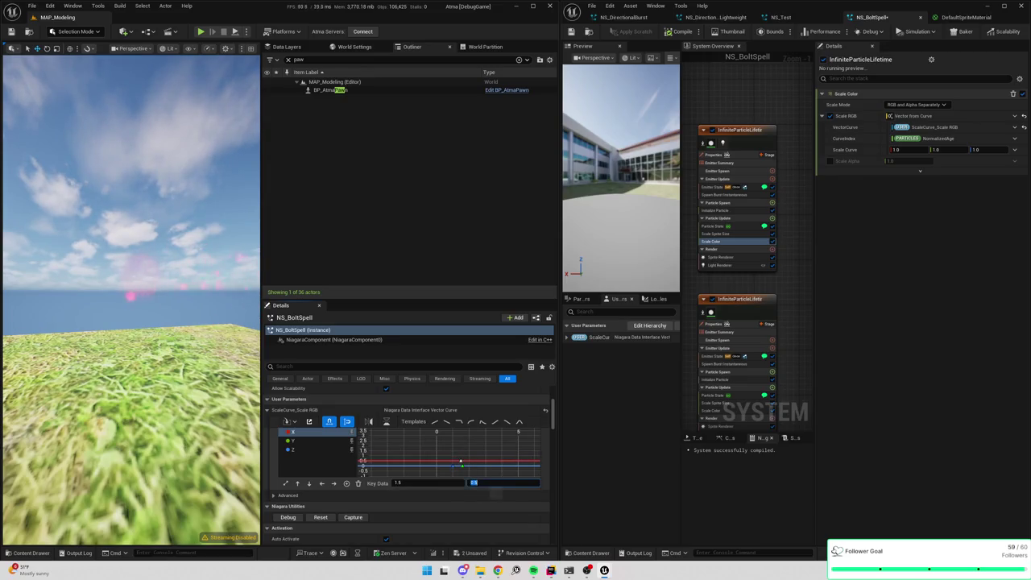
pyautogui.press('Return')
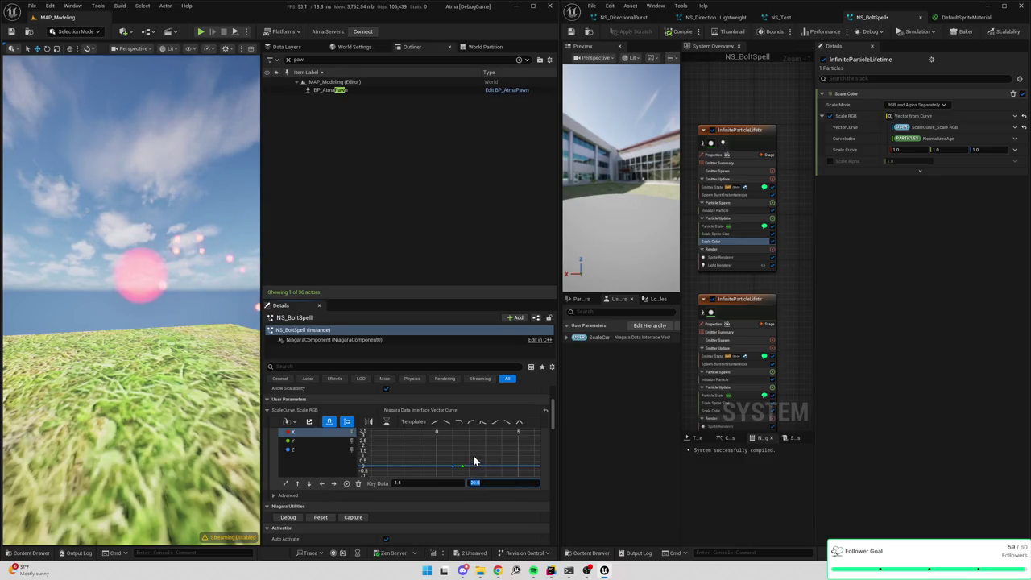
pyautogui.write('200')
pyautogui.press('Return')
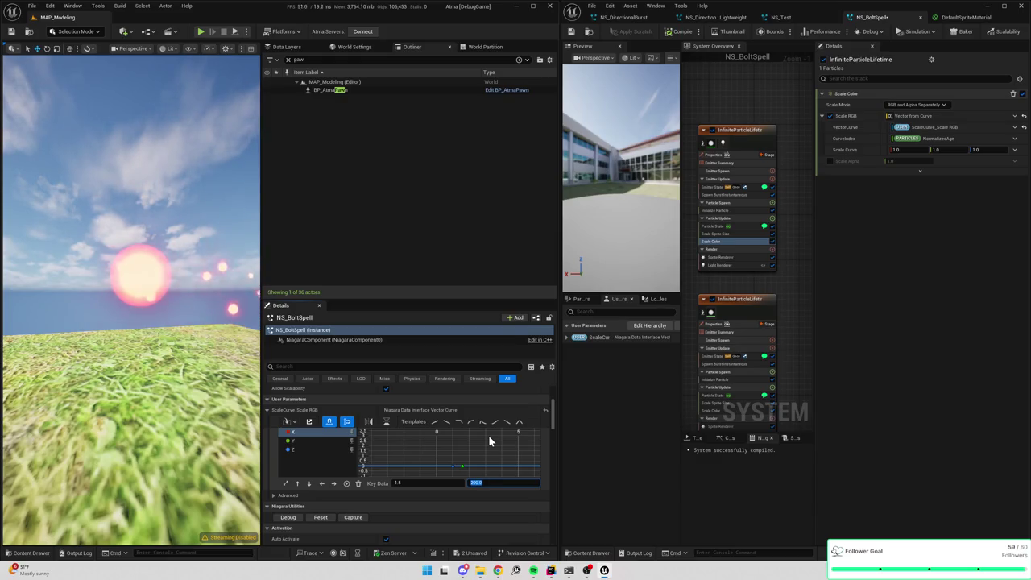
pyautogui.hotkey('ctrl', 's')
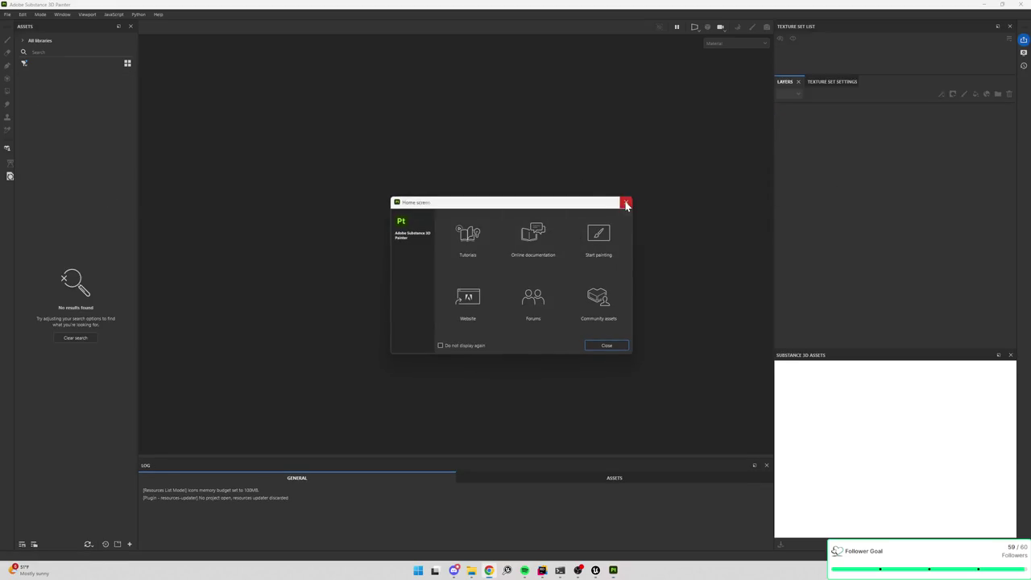
# - Create a new Unreal Engine-template project with SM_MaterialPlaneDivided.FBX as the mesh
pyautogui.click(625, 202)
pyautogui.click(7, 15)
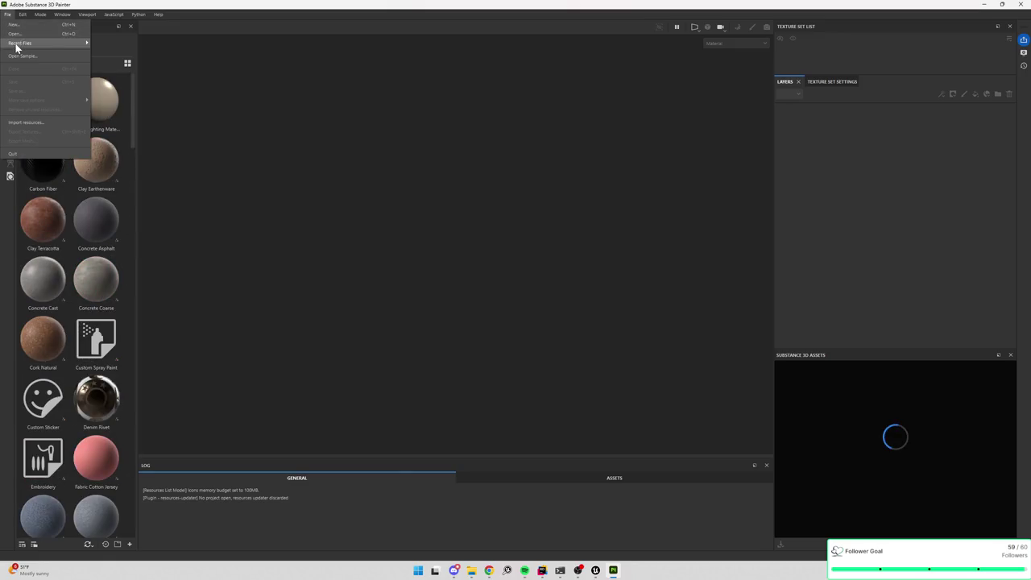
pyautogui.click(16, 25)
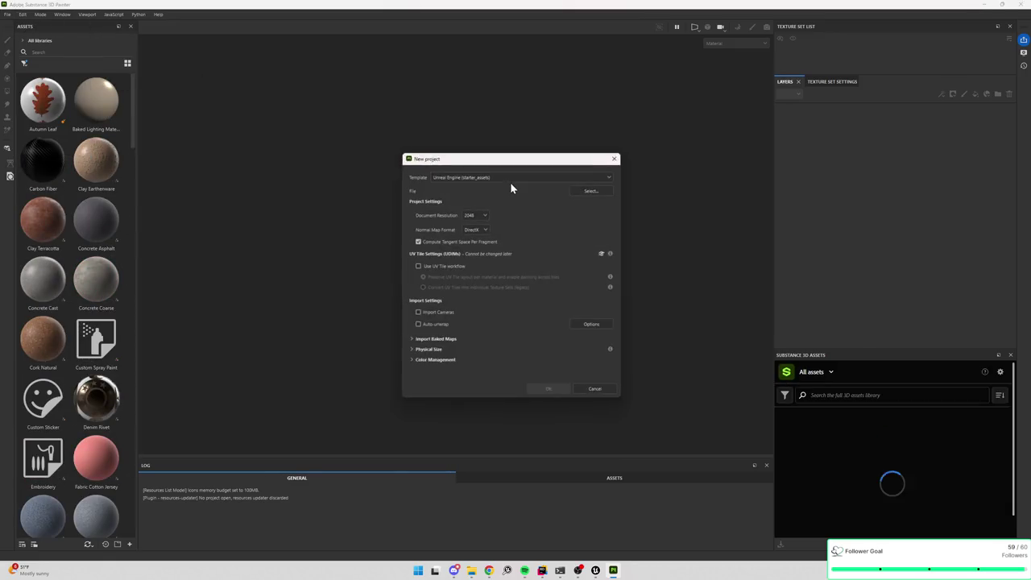
pyautogui.click(506, 176)
pyautogui.click(504, 181)
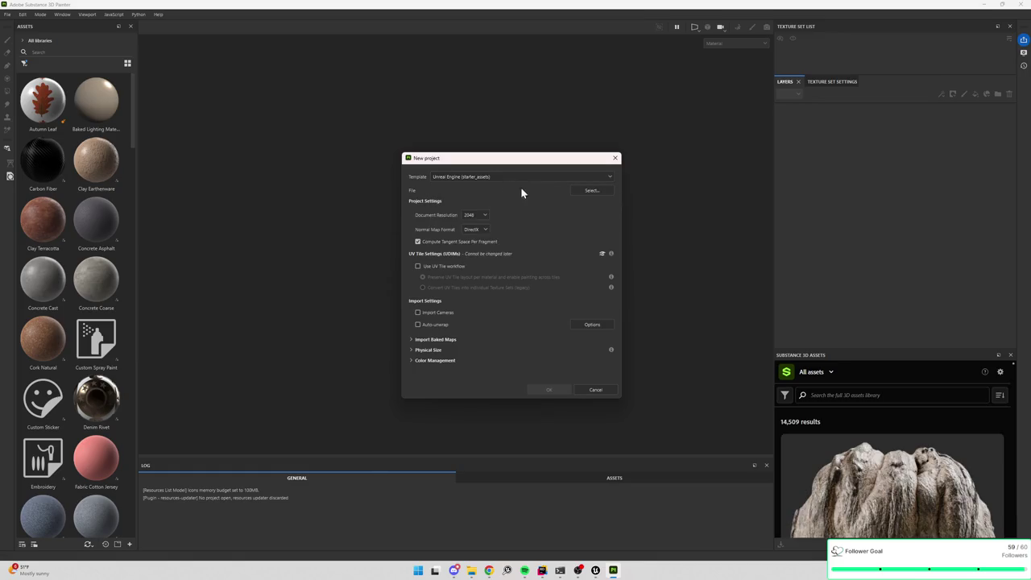
pyautogui.click(593, 190)
pyautogui.doubleClick(536, 237)
pyautogui.click(548, 389)
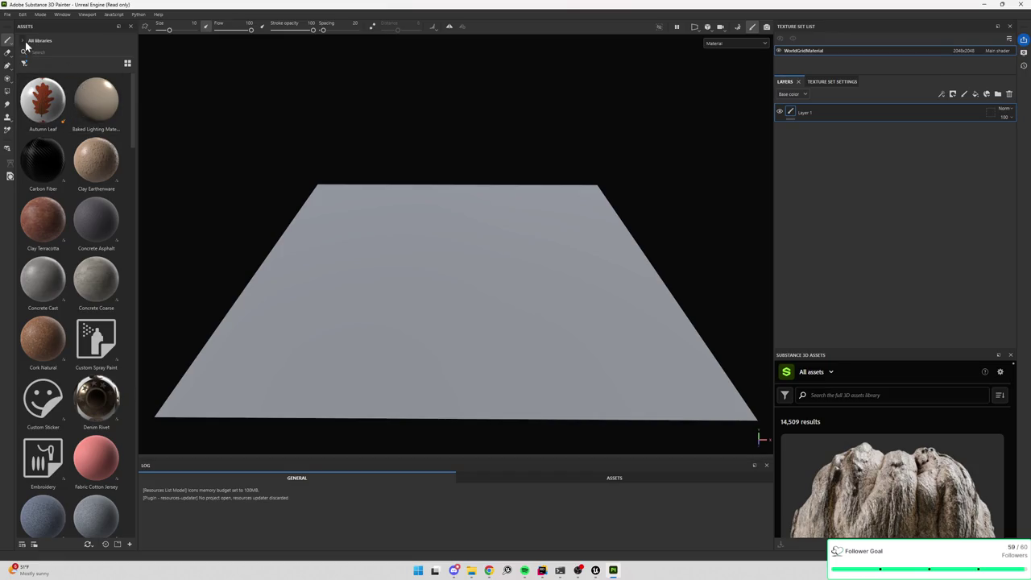
# - Switch the asset library to Your assets and drag Low Grass Soil onto the plane
pyautogui.click(32, 41)
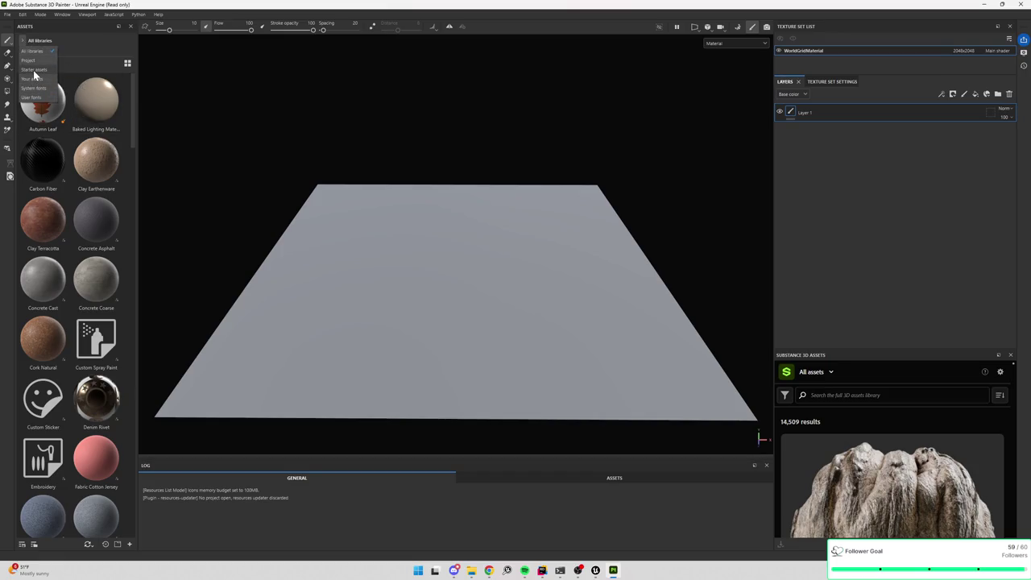
pyautogui.click(36, 70)
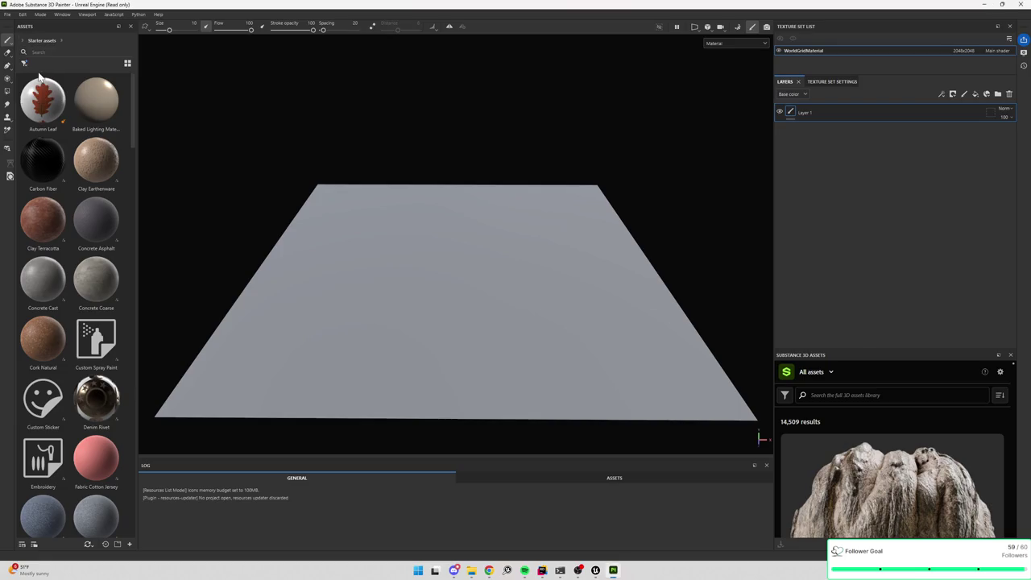
pyautogui.click(33, 79)
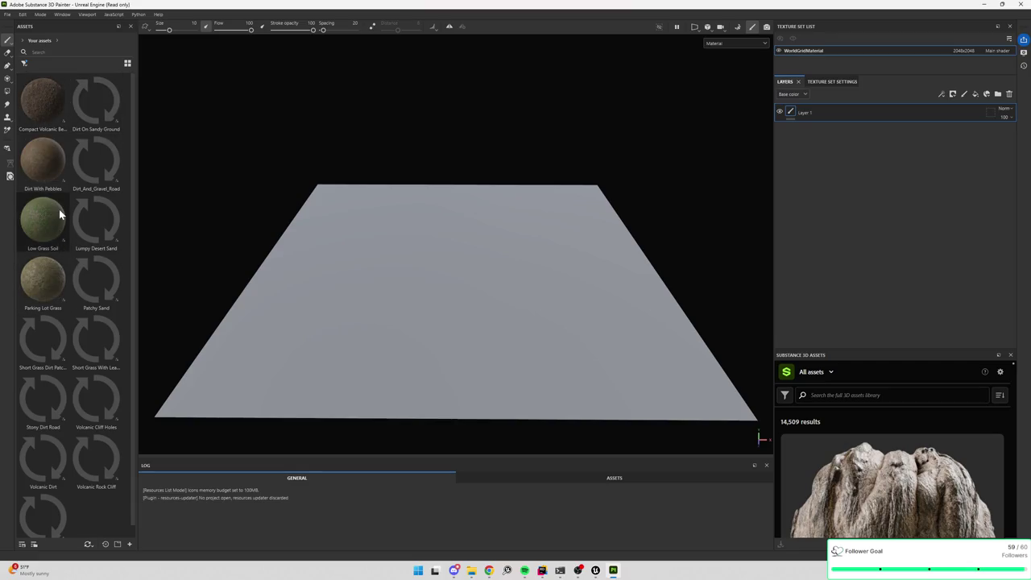
pyautogui.moveTo(40, 222)
pyautogui.mouseDown()
pyautogui.moveTo(444, 268)
pyautogui.moveTo(554, 350)
pyautogui.moveTo(567, 336)
pyautogui.mouseUp()
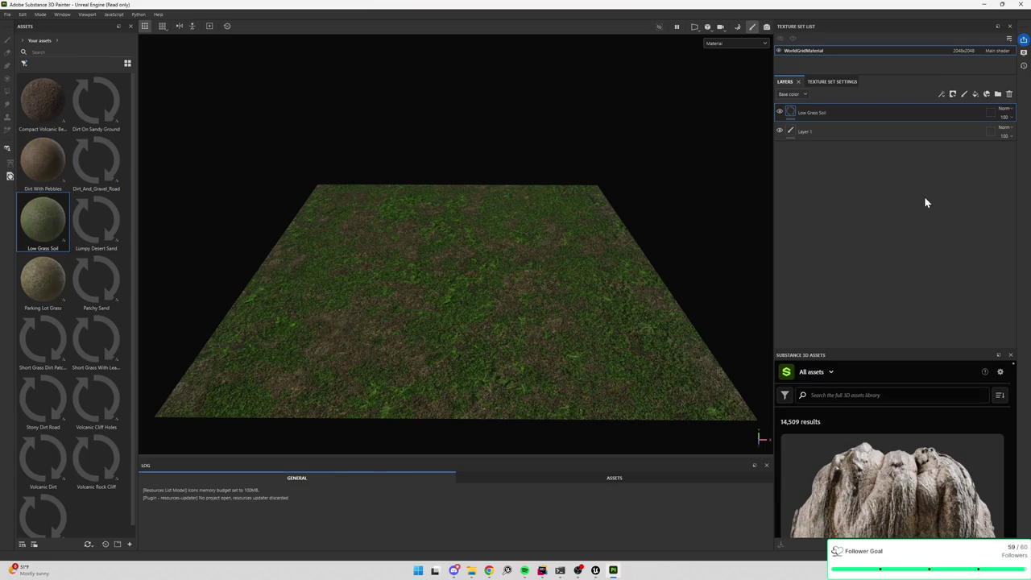
# - Bring up the Shader Settings and the layer's Properties - Fill panel, moved aside for editing
pyautogui.click(1023, 40)
pyautogui.moveTo(910, 145)
pyautogui.mouseDown()
pyautogui.moveTo(871, 107)
pyautogui.moveTo(933, 143)
pyautogui.moveTo(743, 144)
pyautogui.moveTo(668, 98)
pyautogui.mouseUp()
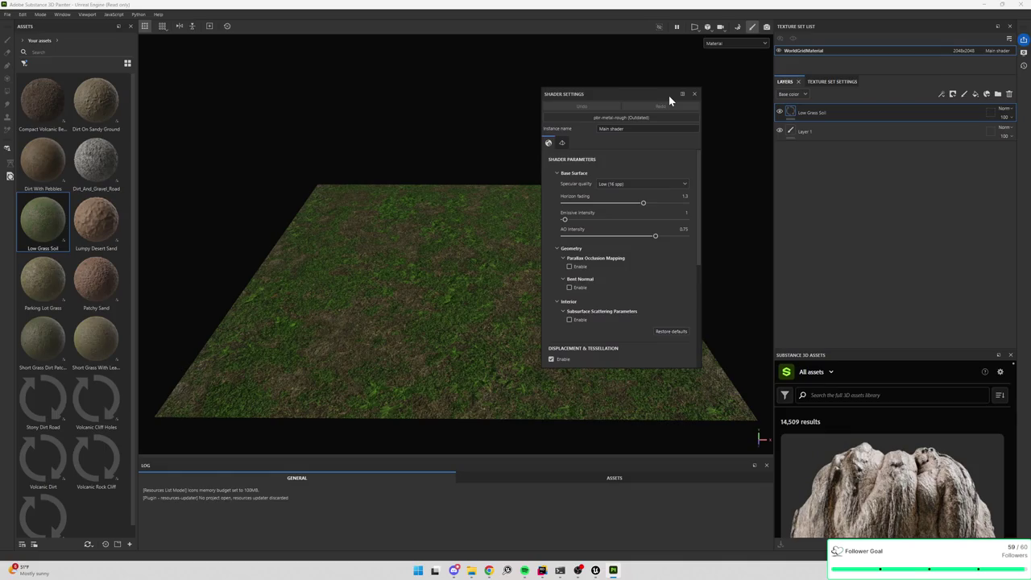
pyautogui.scroll(-5, 628, 151)
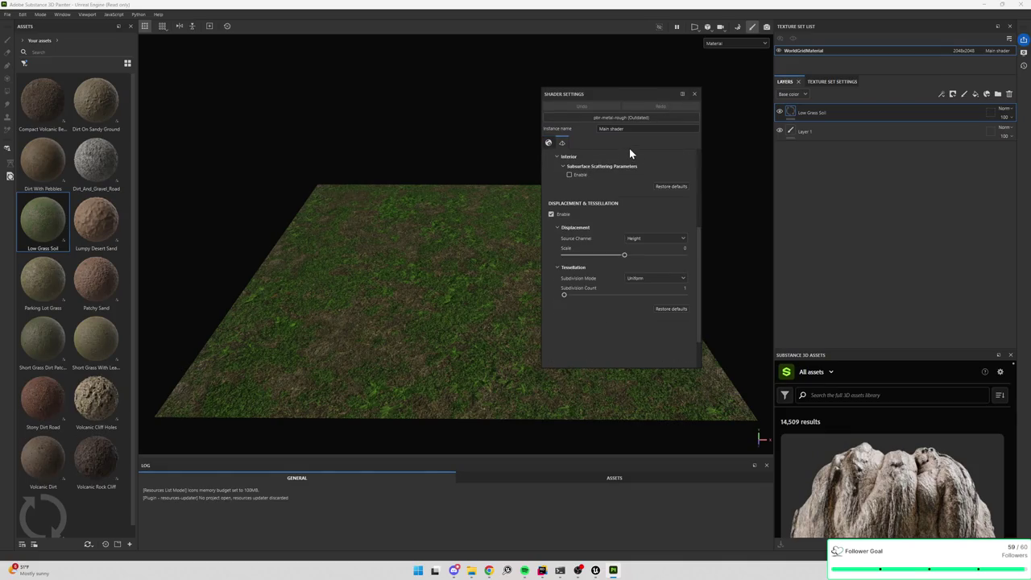
pyautogui.scroll(5, 626, 193)
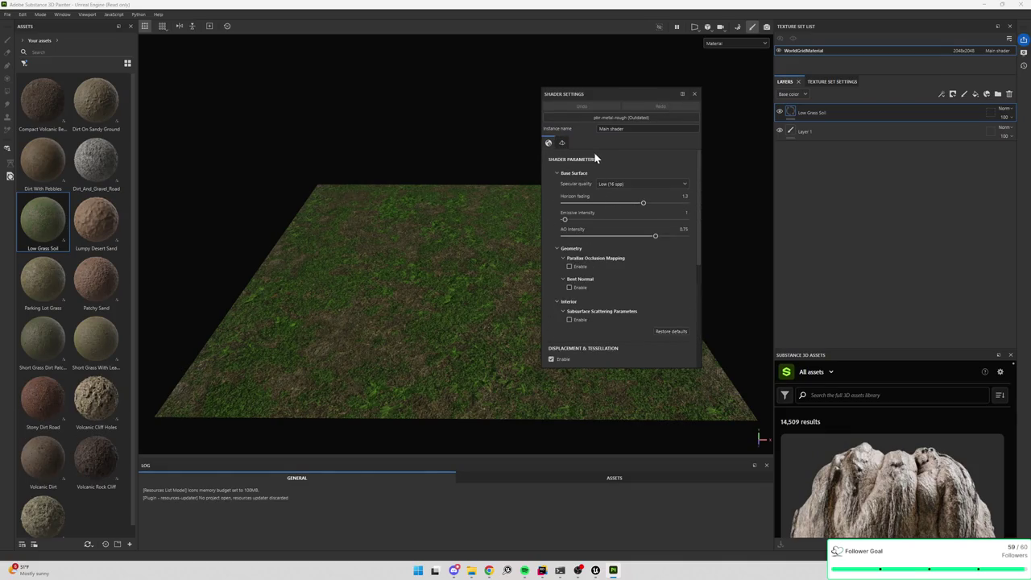
pyautogui.click(1023, 52)
pyautogui.moveTo(870, 83)
pyautogui.mouseDown()
pyautogui.moveTo(636, 103)
pyautogui.moveTo(655, 88)
pyautogui.mouseUp()
pyautogui.scroll(-5, 543, 242)
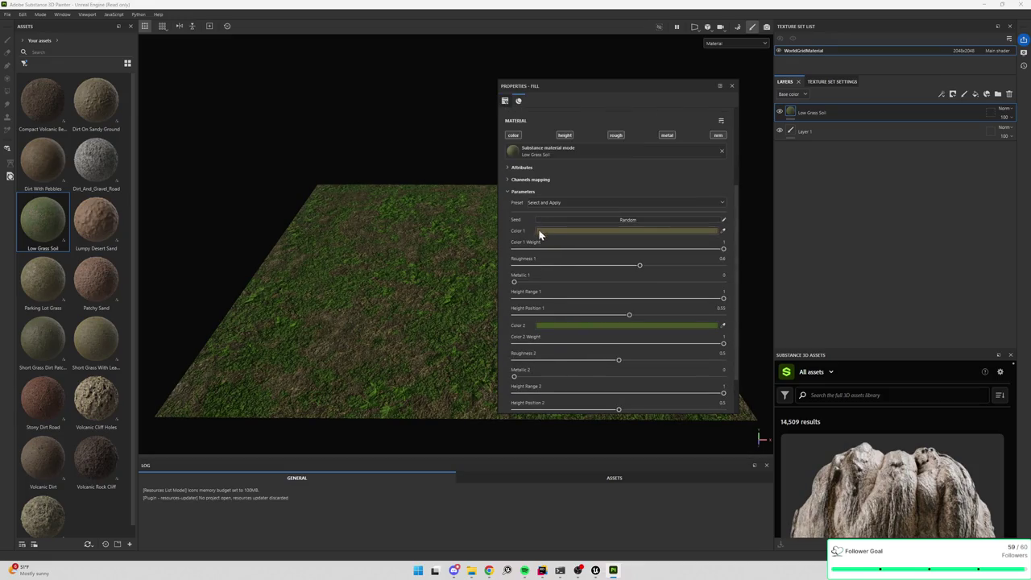
pyautogui.scroll(4, 550, 230)
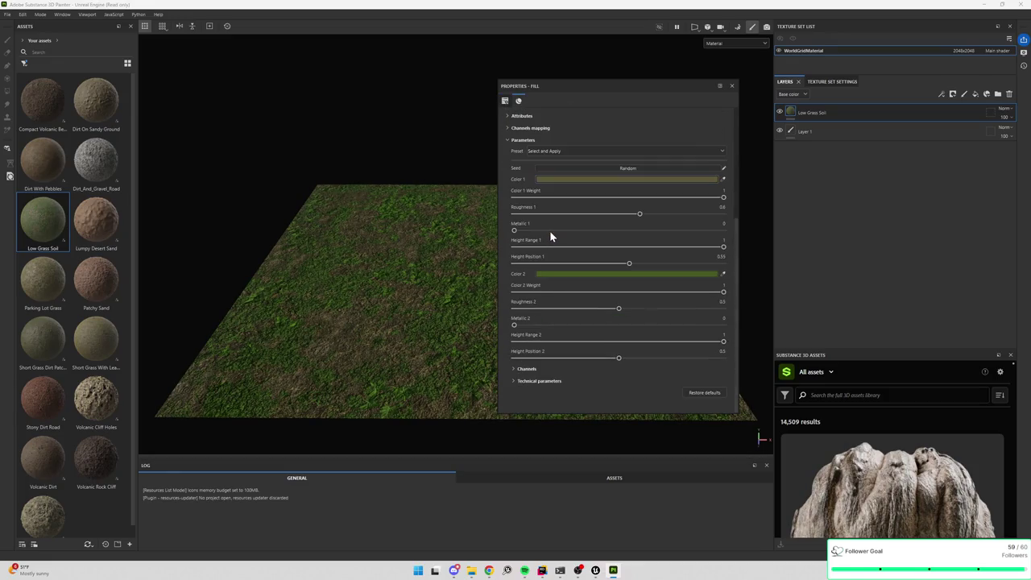
pyautogui.scroll(-5, 546, 258)
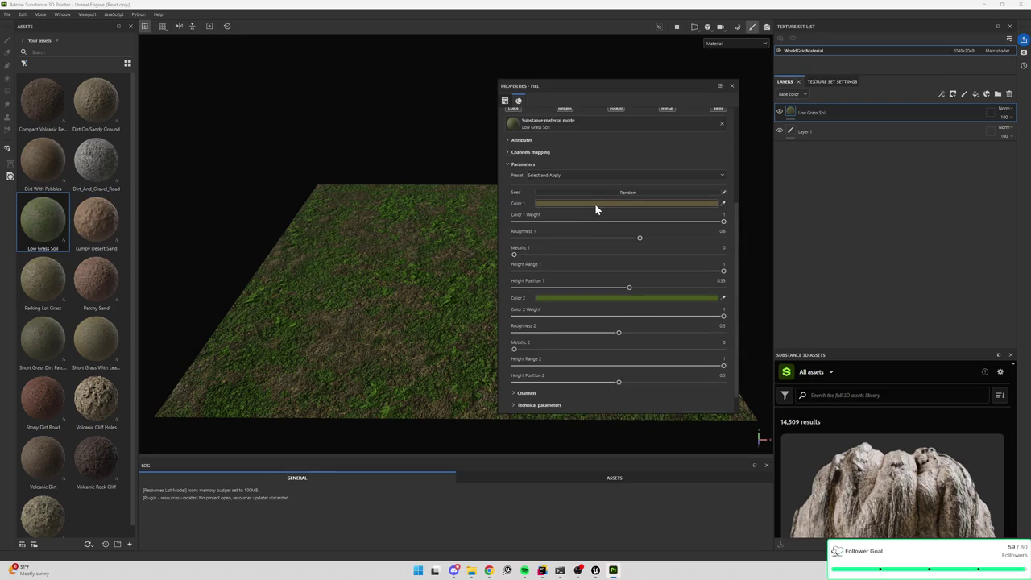
# - Darken the material's Color 1 to a brightness (V) of 0.187
pyautogui.click(593, 204)
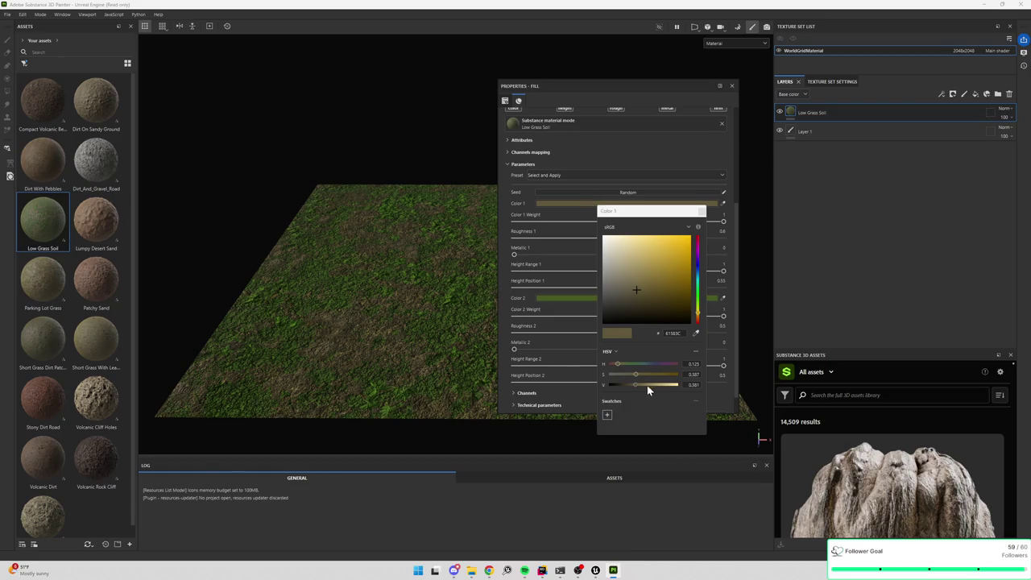
pyautogui.moveTo(635, 385); pyautogui.dragTo(621, 385)
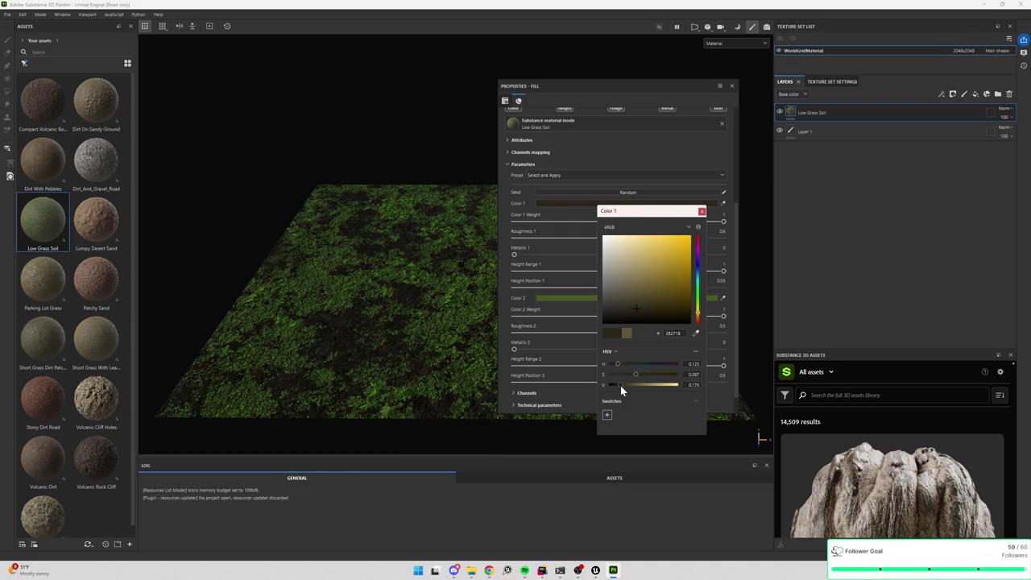
pyautogui.click(693, 384)
pyautogui.click(619, 383)
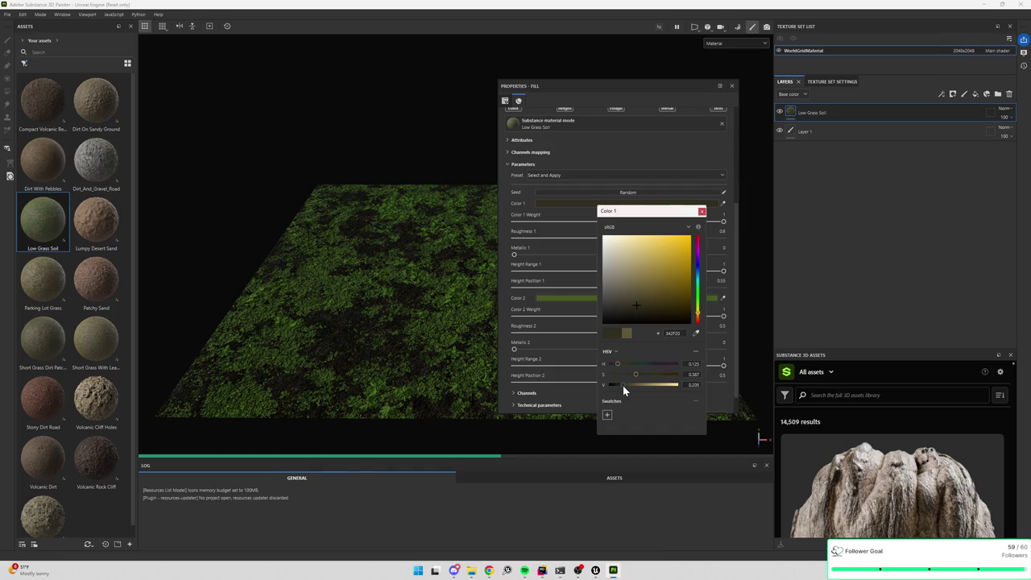
pyautogui.click(699, 211)
# - Darken Color 2 to brightness 0.146, then close the fill properties and shader settings
pyautogui.click(573, 298)
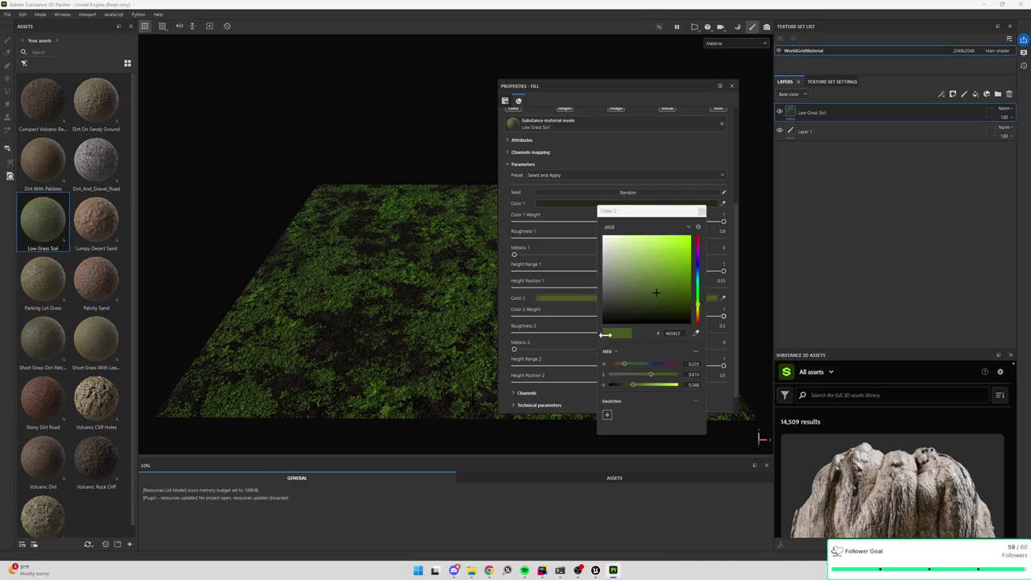
pyautogui.click(618, 385)
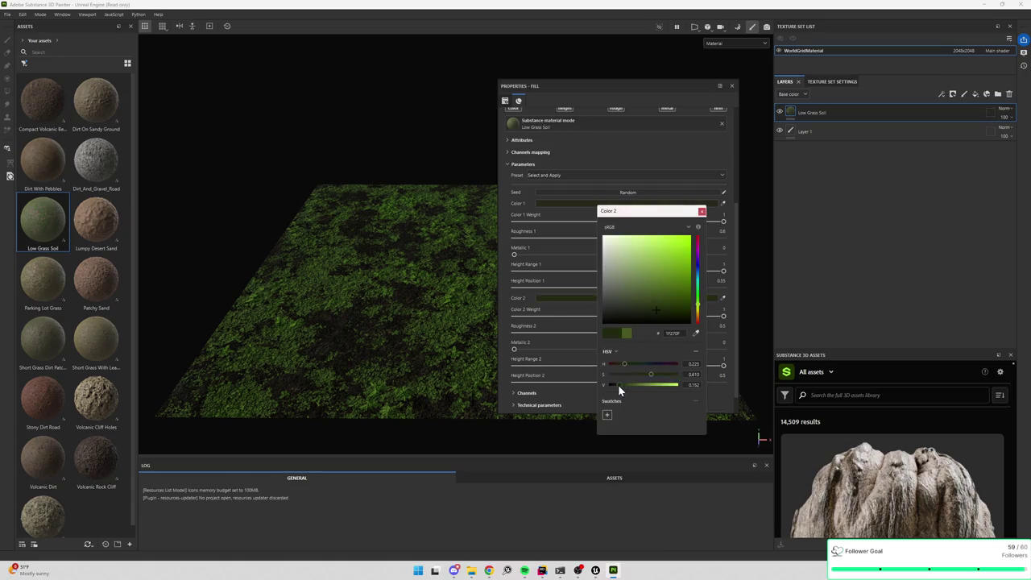
pyautogui.click(700, 212)
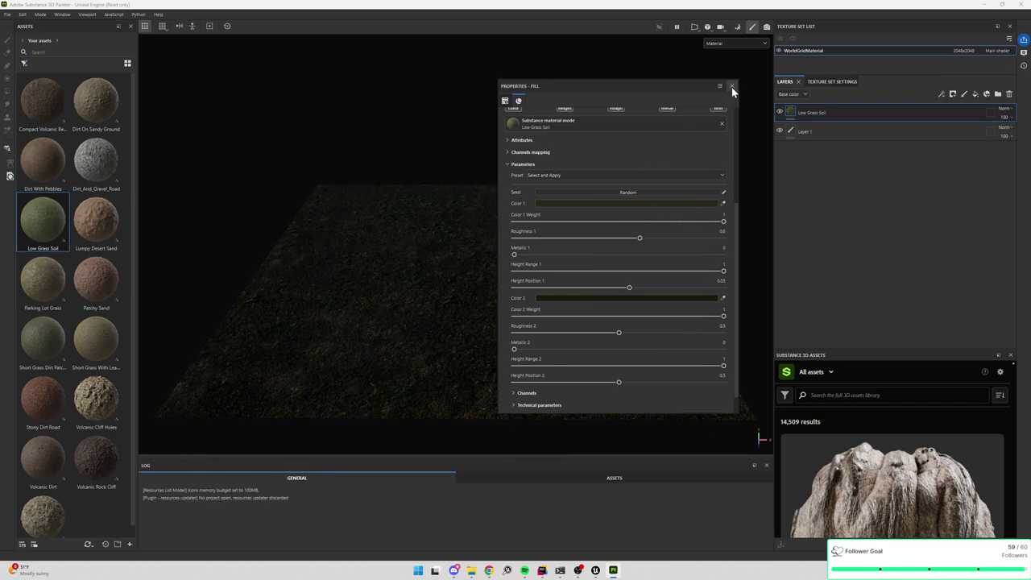
pyautogui.click(550, 298)
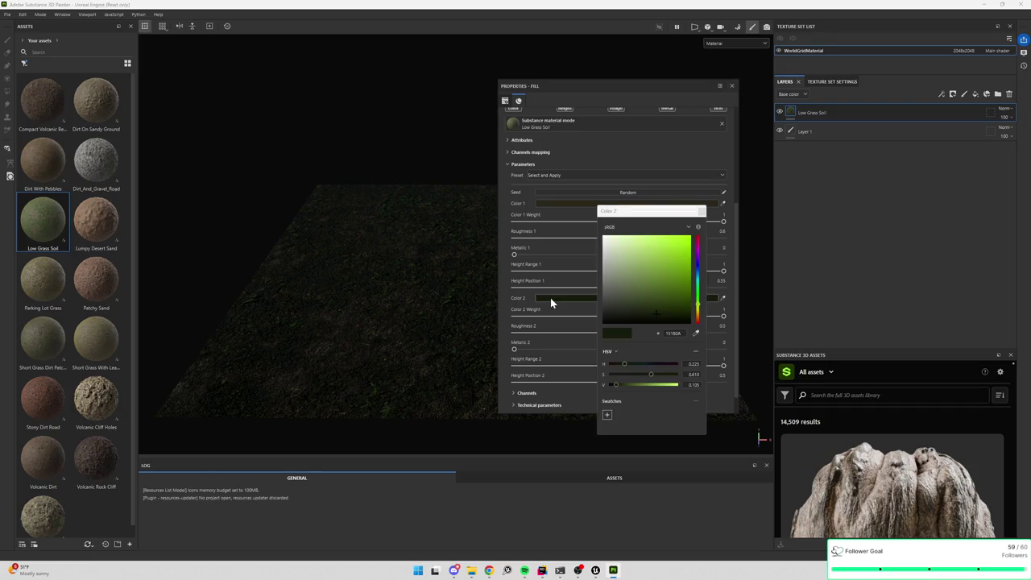
pyautogui.click(618, 384)
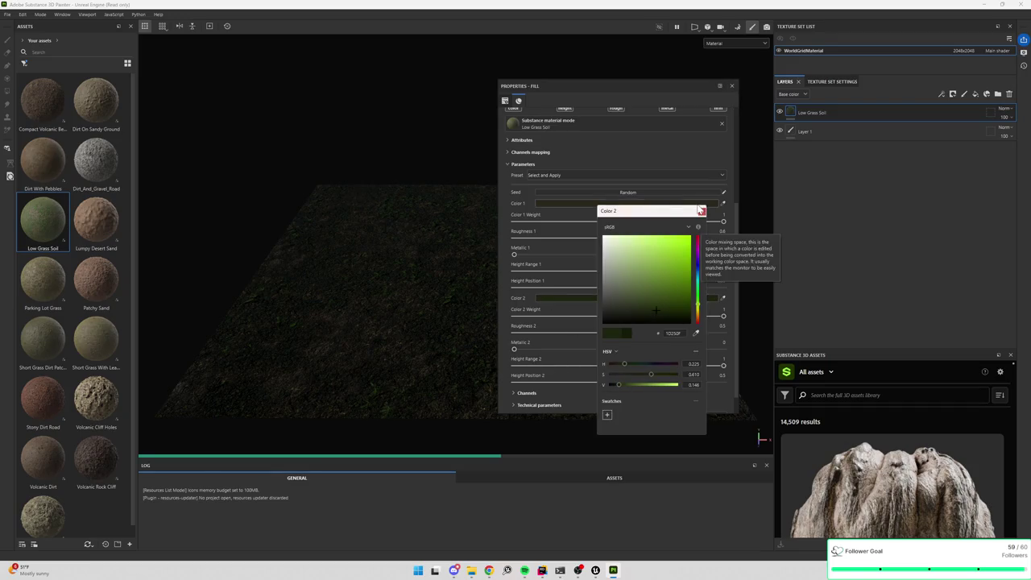
pyautogui.click(700, 211)
pyautogui.click(731, 85)
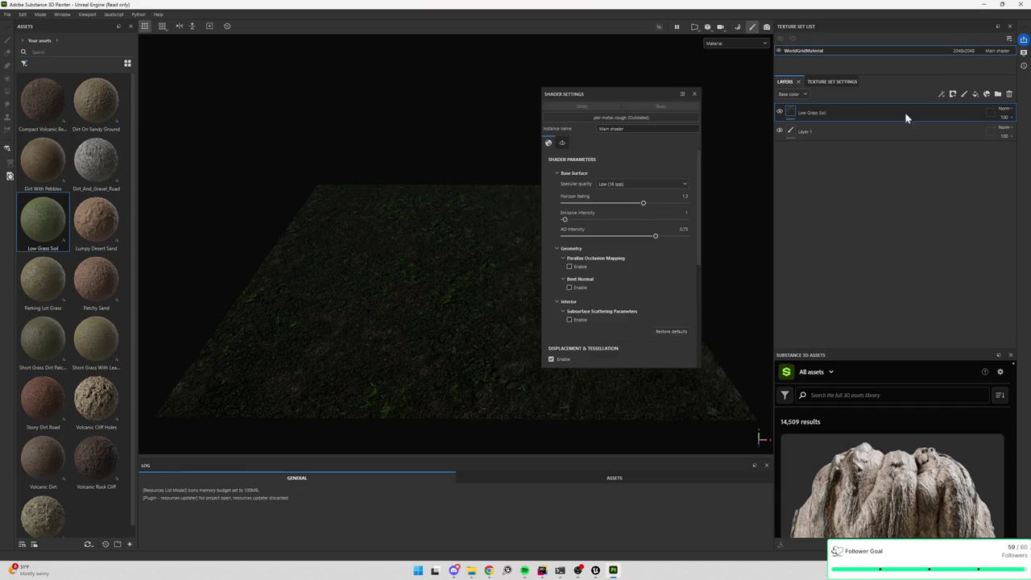
pyautogui.click(694, 93)
pyautogui.hotkey('alt', 'Tab')
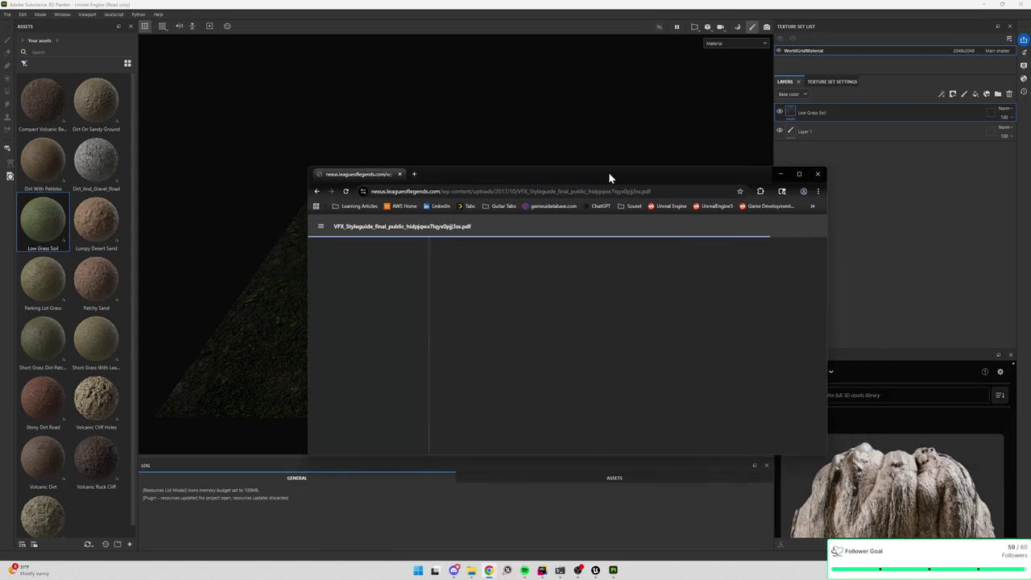
# - Maximize Chrome and move through the VFX Styleguide PDF from page 13 to page 14
pyautogui.doubleClick(608, 171)
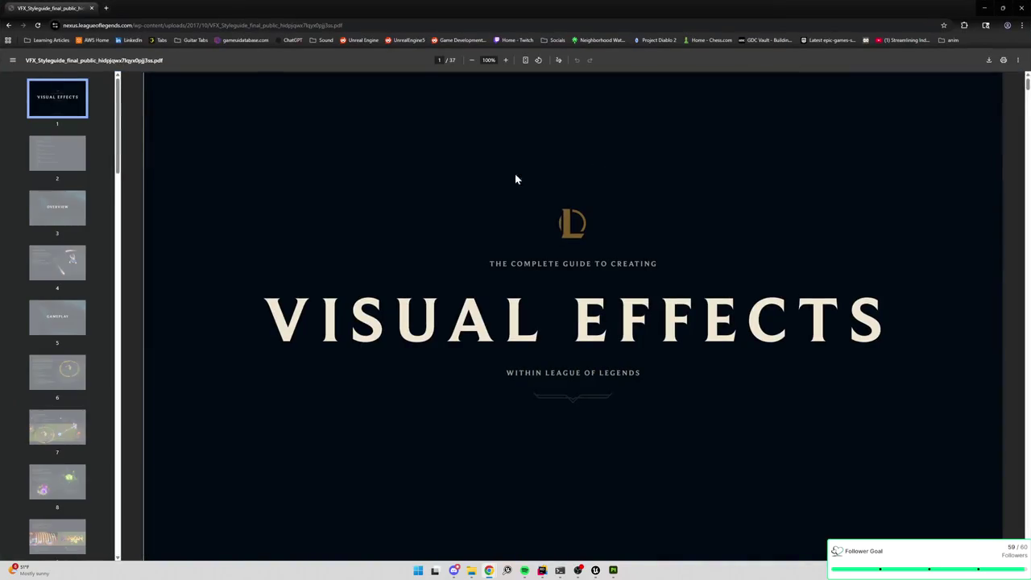
pyautogui.scroll(-6, 60, 339)
pyautogui.scroll(-2, 65, 339)
pyautogui.click(81, 194)
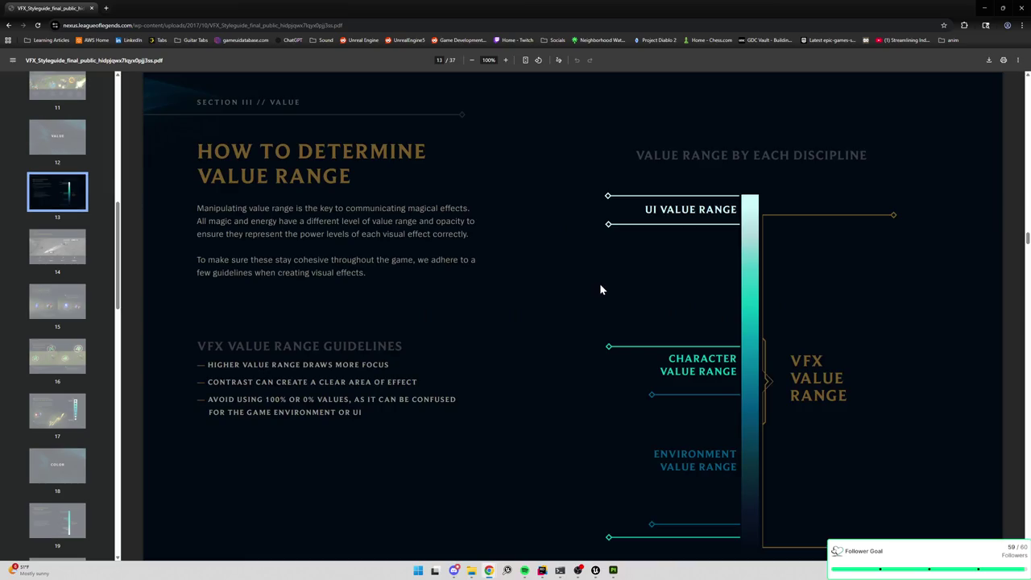
pyautogui.scroll(-1, 600, 289)
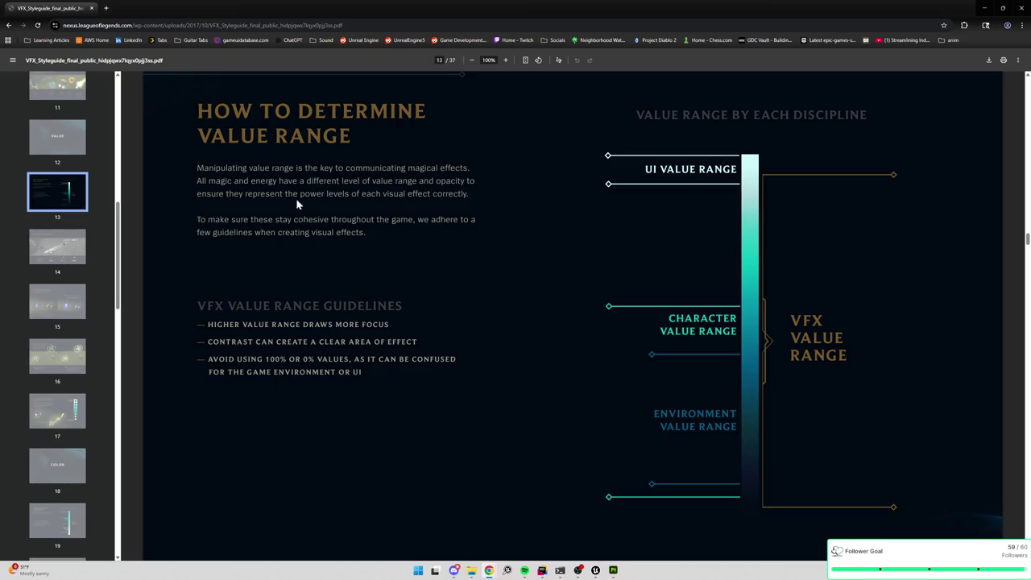
pyautogui.click(67, 242)
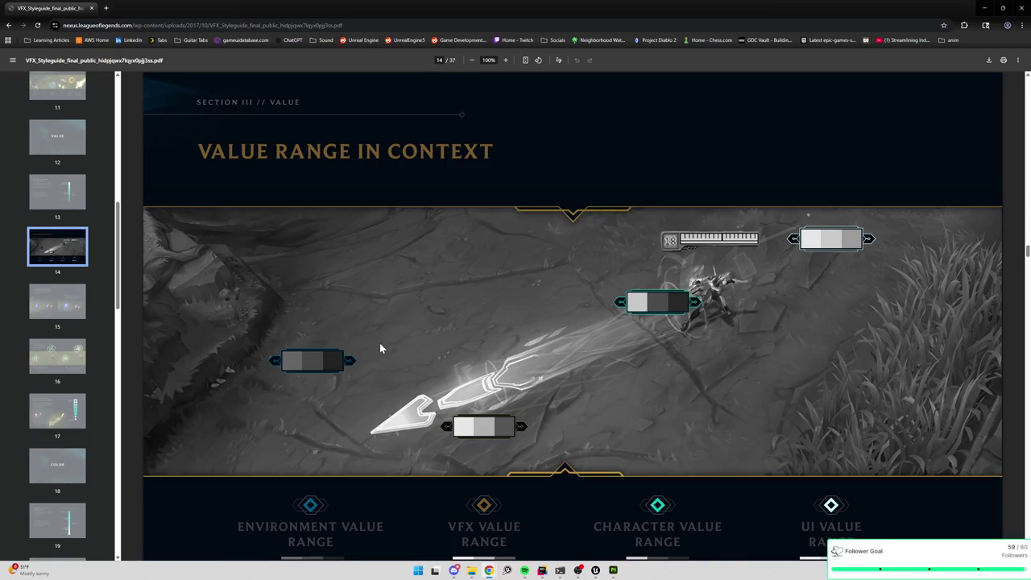
# - Read through page 14, then go to page 15, 'Enhancing Magical Effects by Using Proper Value Range'
pyautogui.scroll(-2, 380, 348)
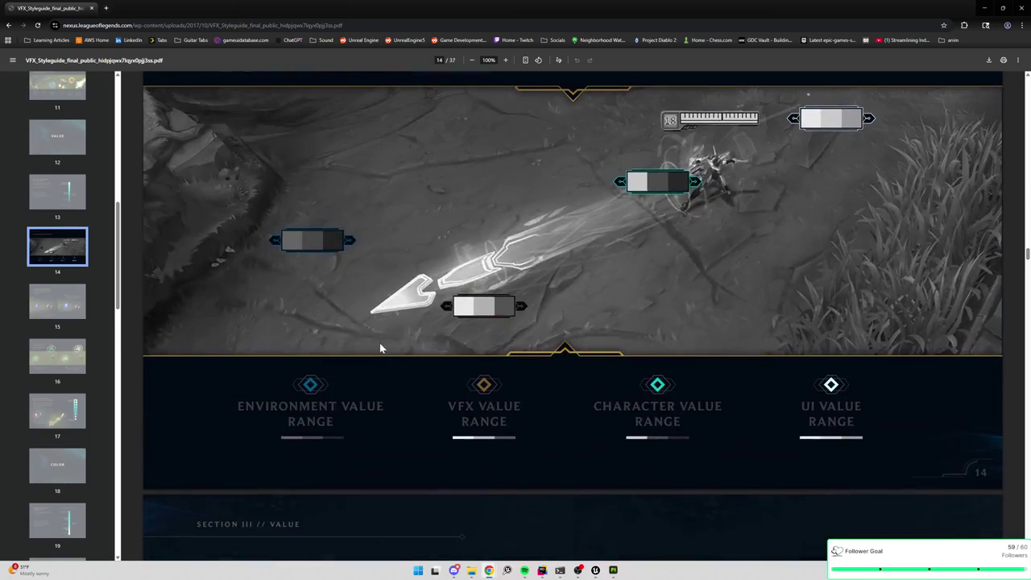
pyautogui.scroll(1, 380, 348)
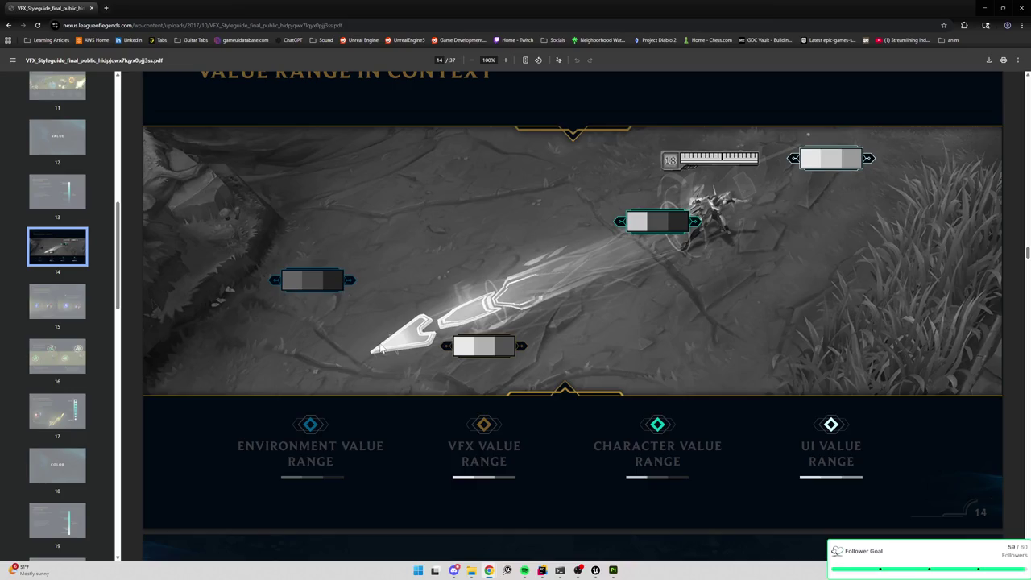
pyautogui.scroll(1, 381, 348)
pyautogui.scroll(-1, 381, 348)
pyautogui.click(34, 301)
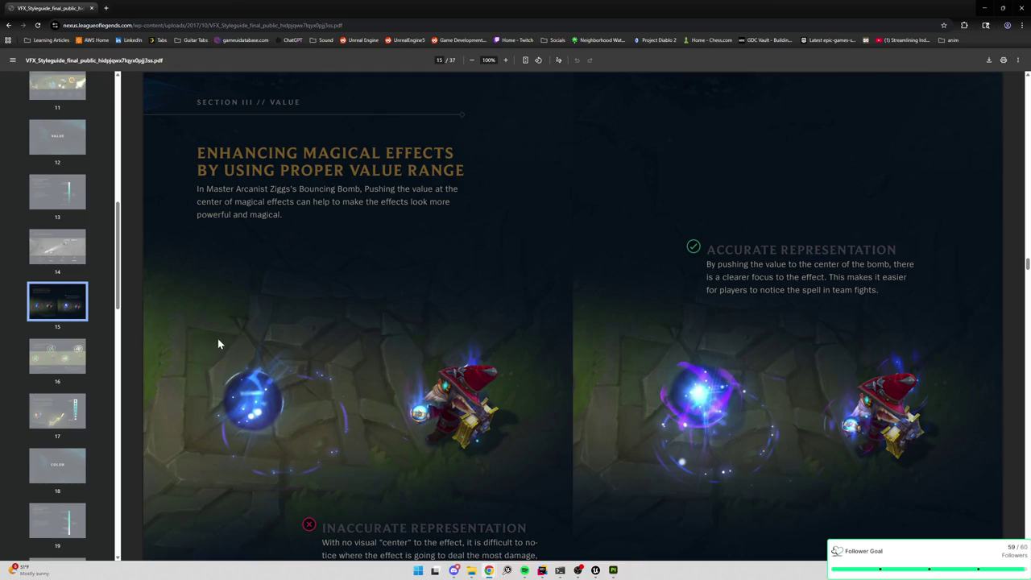
# - Scroll through style guide page 15, then minimize Chrome to reveal Substance 3D Painter
pyautogui.scroll(-1, 219, 343)
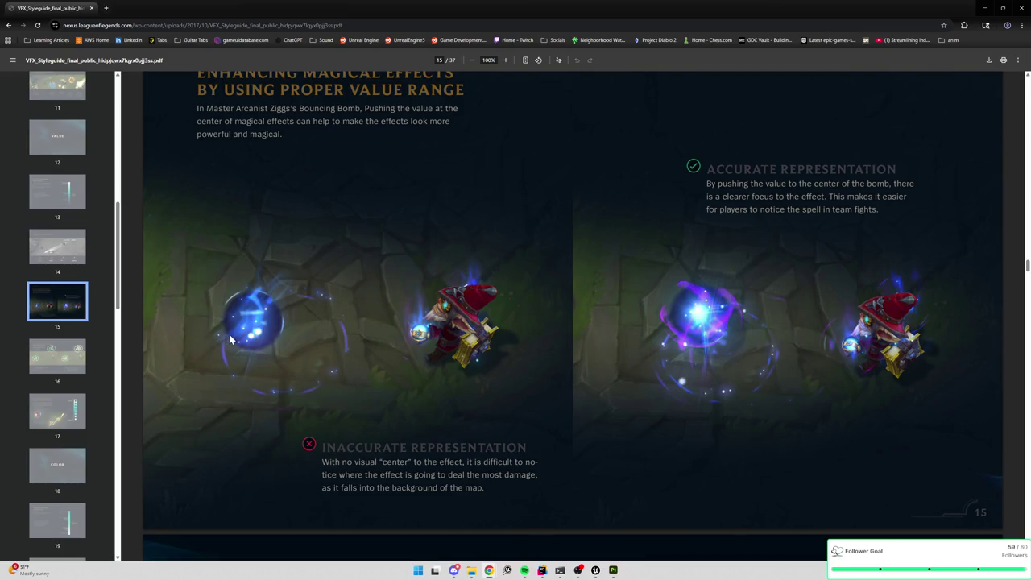
pyautogui.scroll(1, 224, 341)
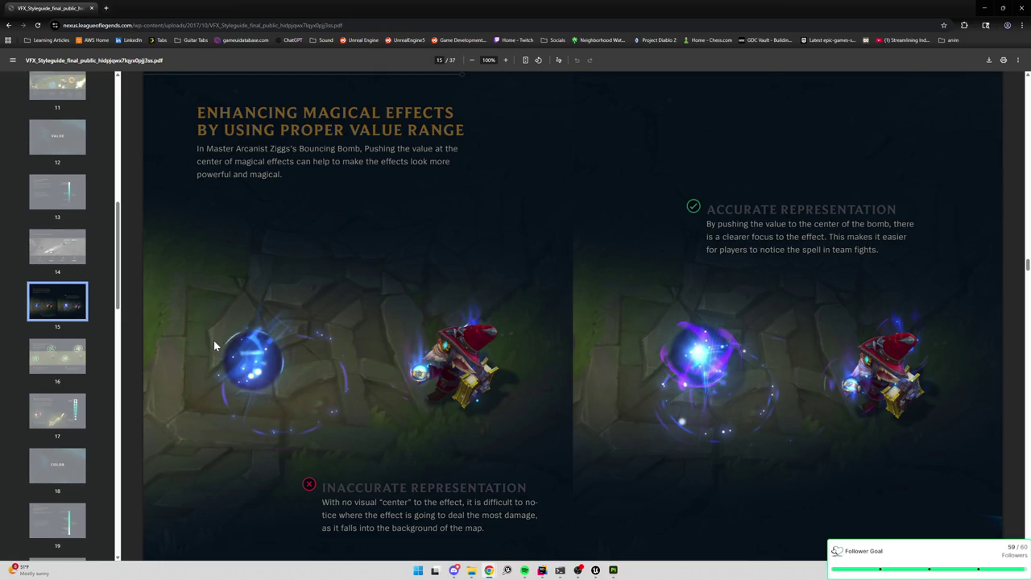
pyautogui.scroll(-1, 213, 340)
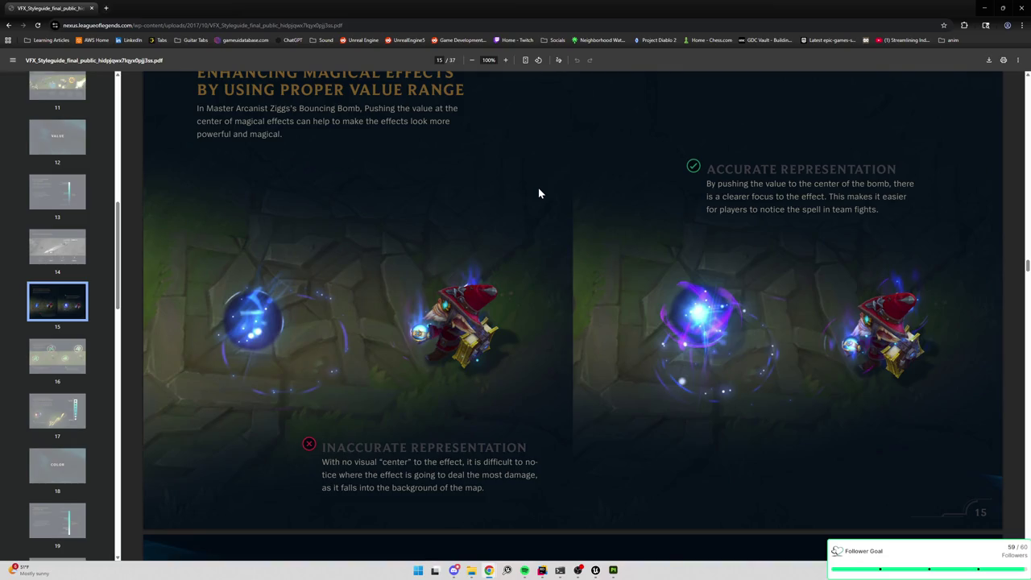
pyautogui.click(983, 7)
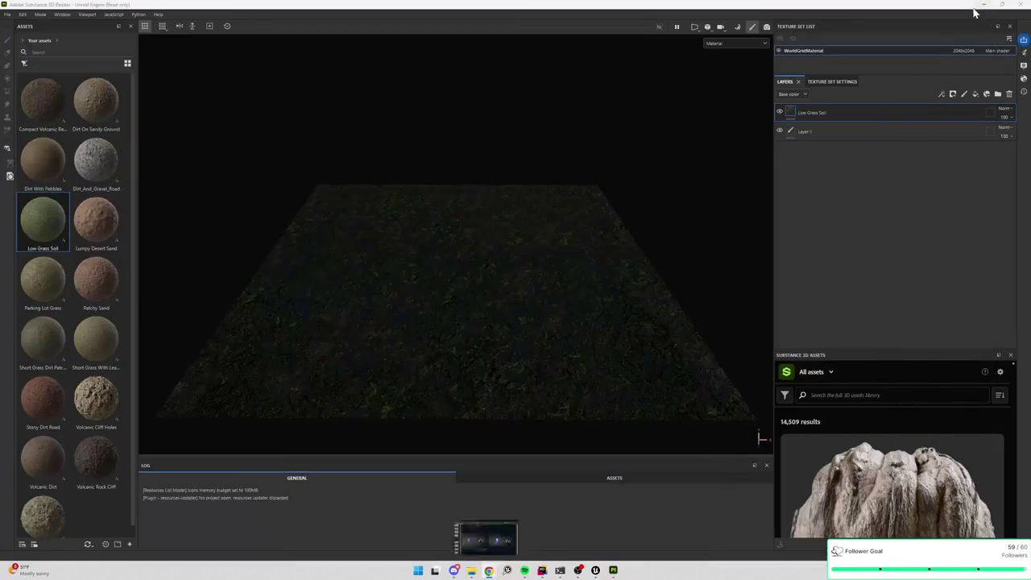
# - Quit Substance 3D Painter through its save prompt and return to the style guide in Chrome
pyautogui.click(1019, 7)
pyautogui.click(500, 294)
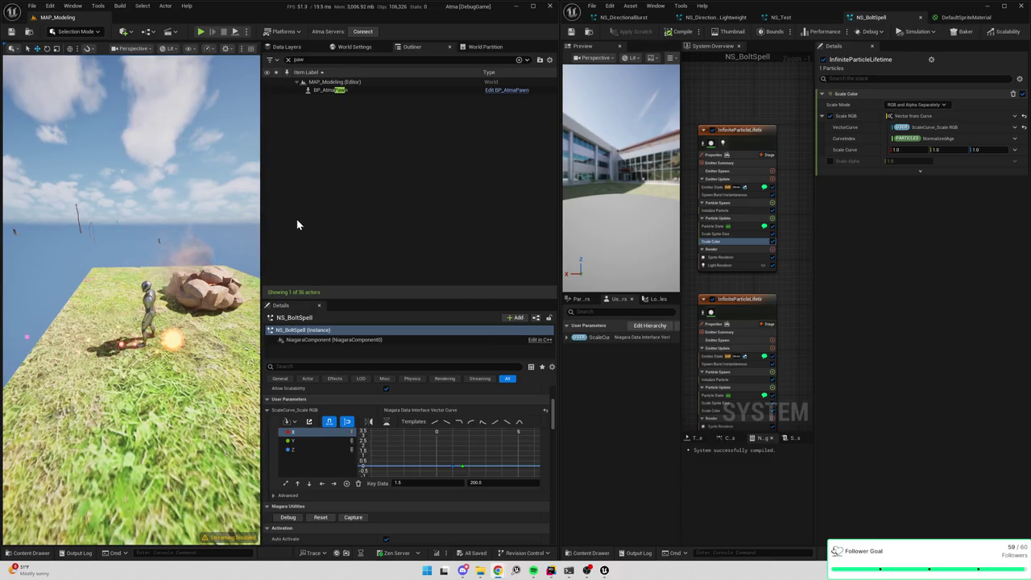
pyautogui.hotkey('alt', 'Tab')
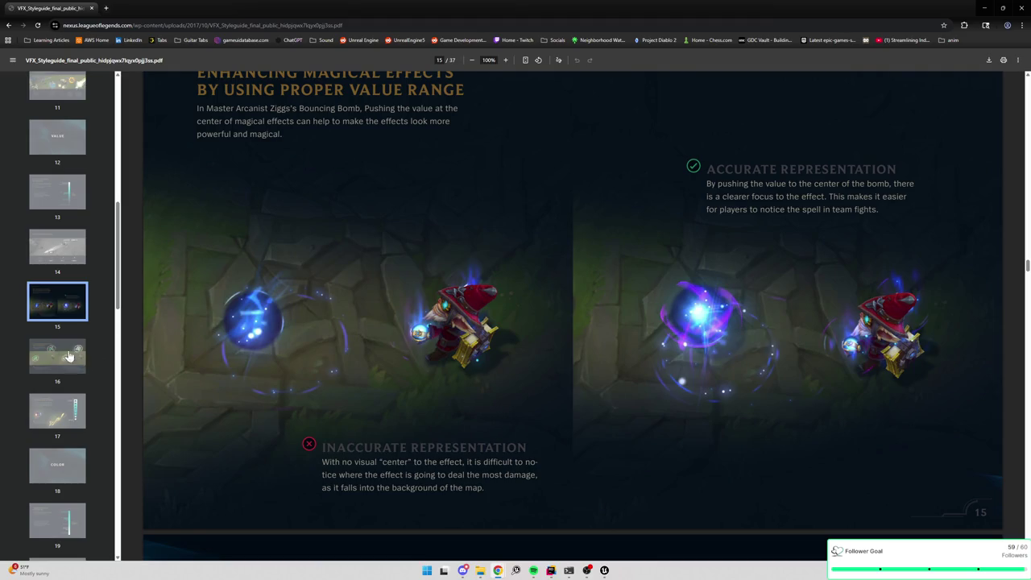
# - Revisit style guide pages 14 and 13 on value range, then minimize Chrome back to Unreal
pyautogui.click(56, 262)
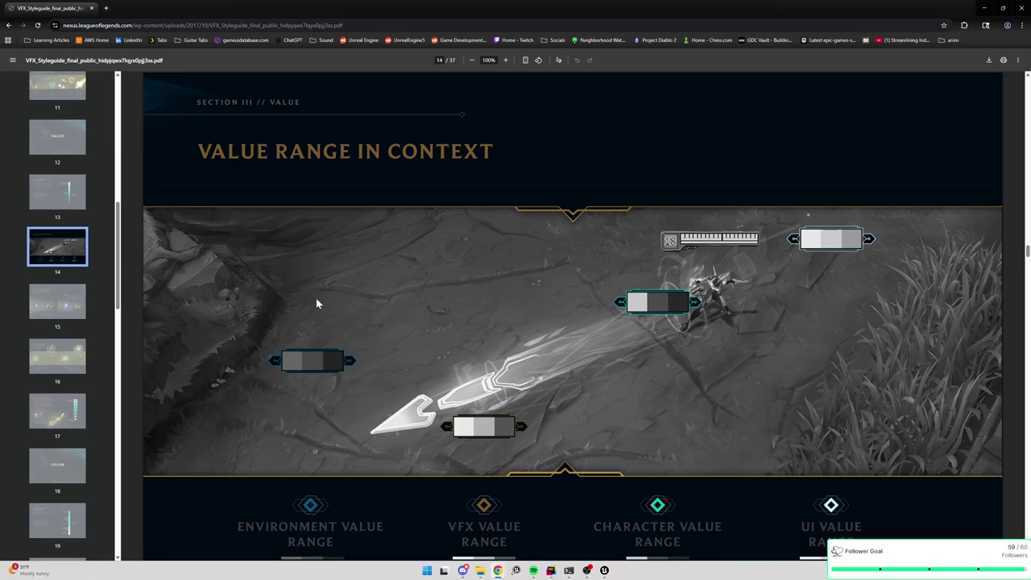
pyautogui.scroll(-1, 317, 299)
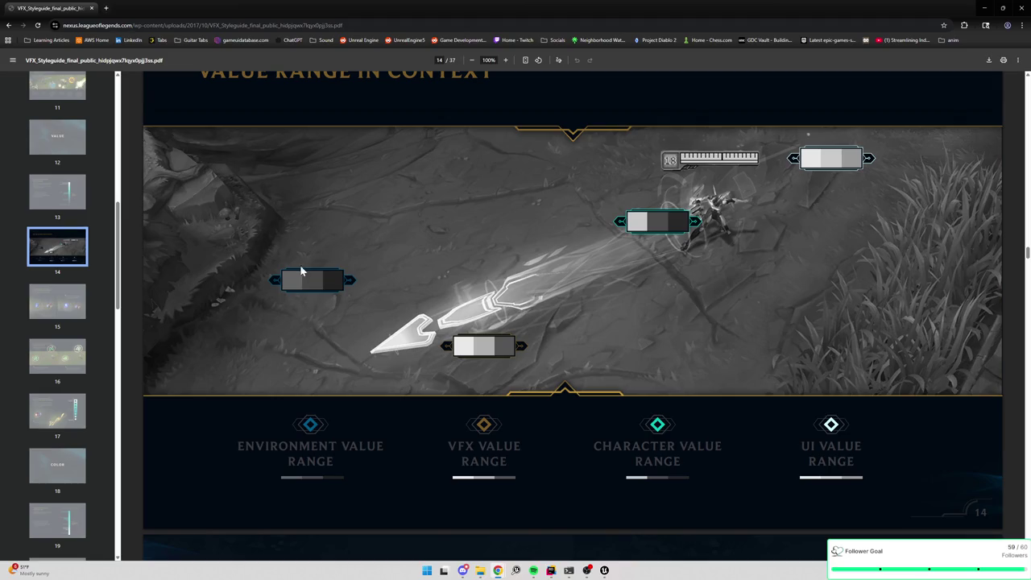
pyautogui.scroll(2, 60, 213)
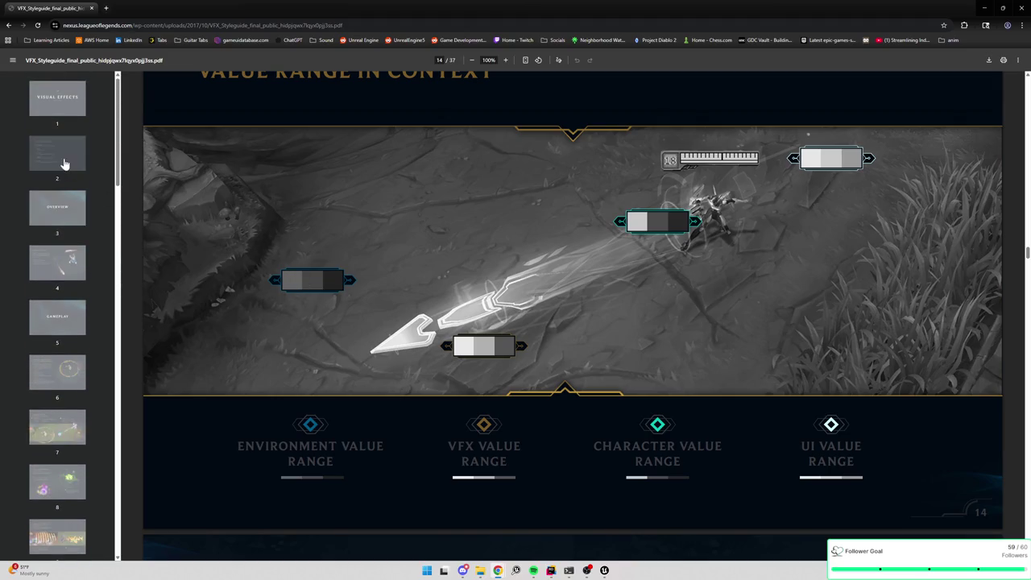
pyautogui.scroll(1, 56, 258)
pyautogui.scroll(-2, 69, 342)
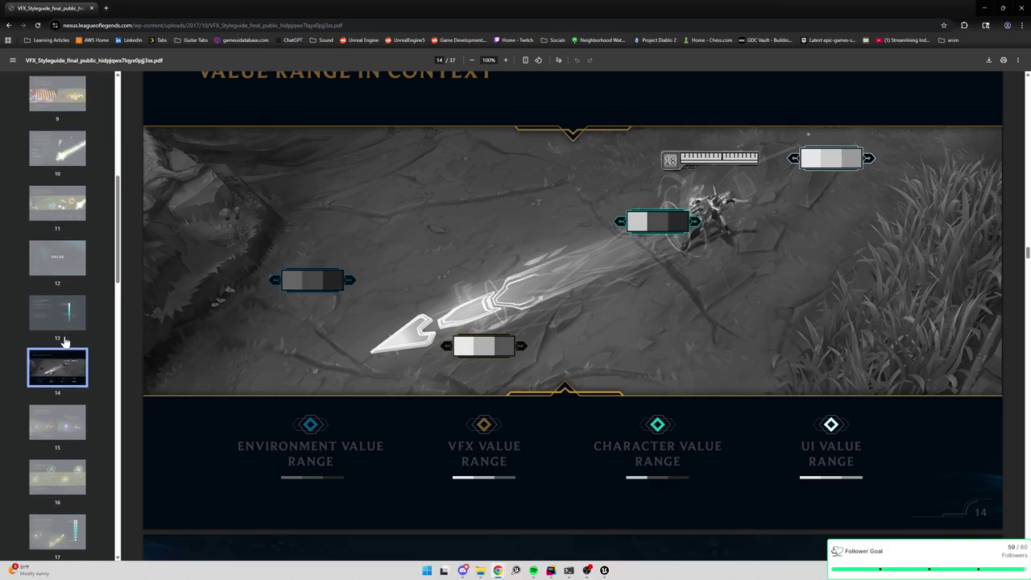
pyautogui.click(66, 339)
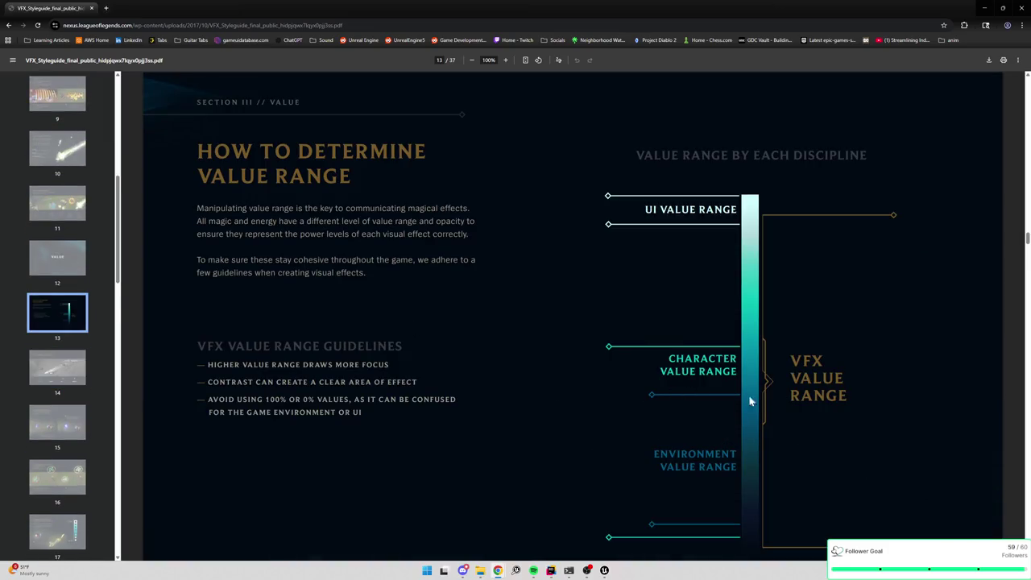
pyautogui.scroll(-1, 741, 406)
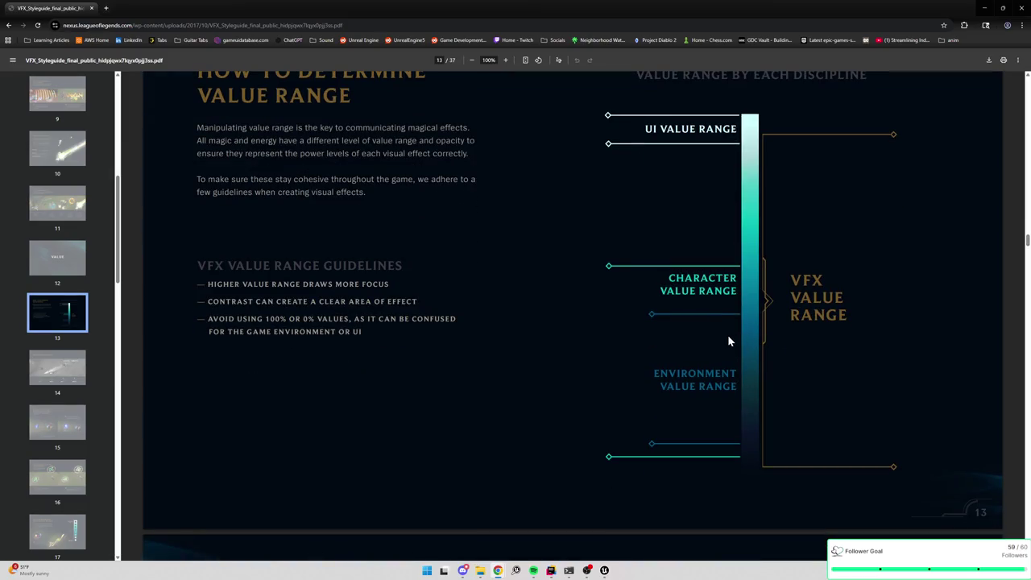
pyautogui.click(984, 7)
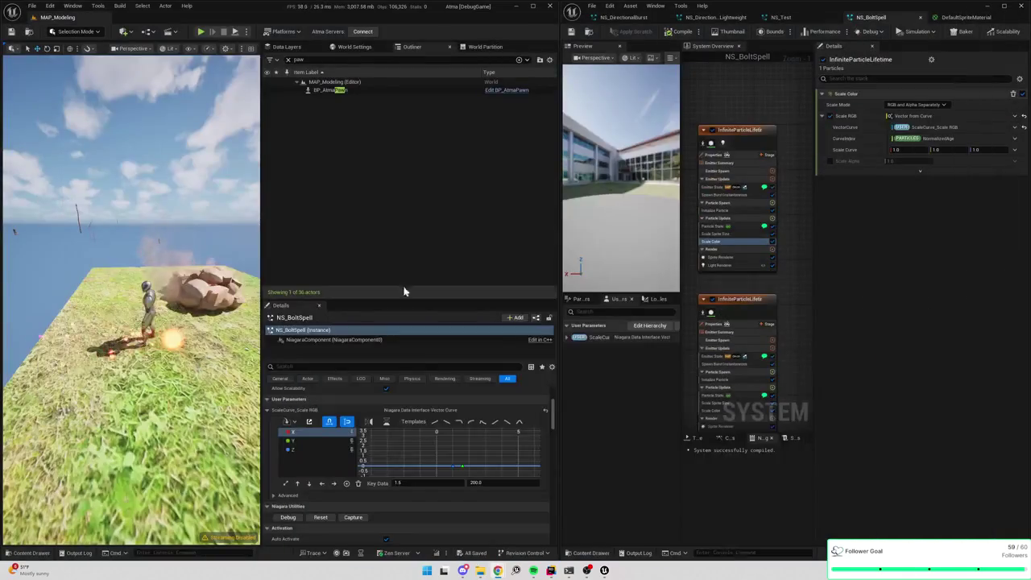
# - Select the ground cube, give it M_Tile_Cube_Grass, and frame it in the viewport
pyautogui.click(177, 386)
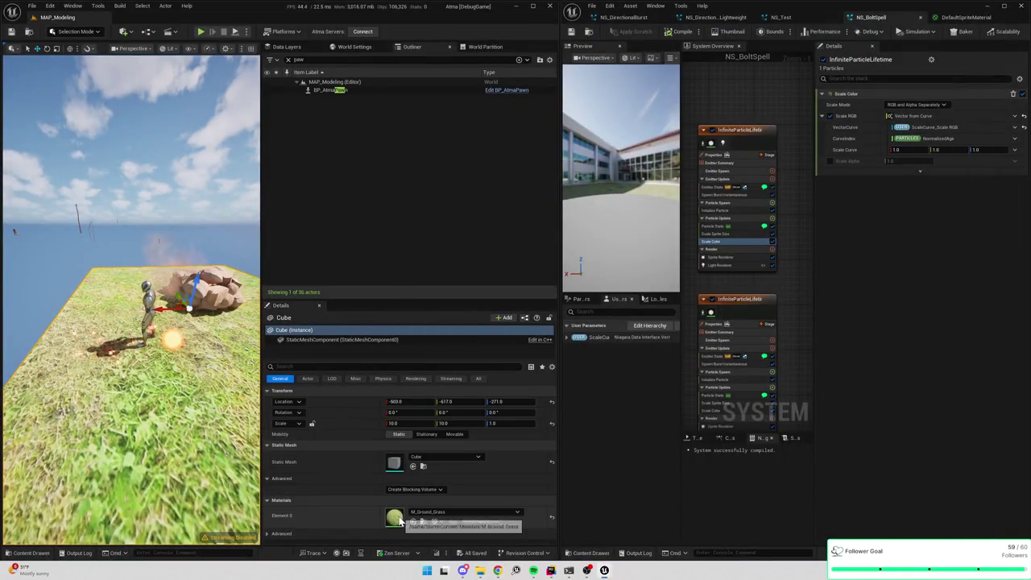
pyautogui.click(428, 512)
pyautogui.write('tile_')
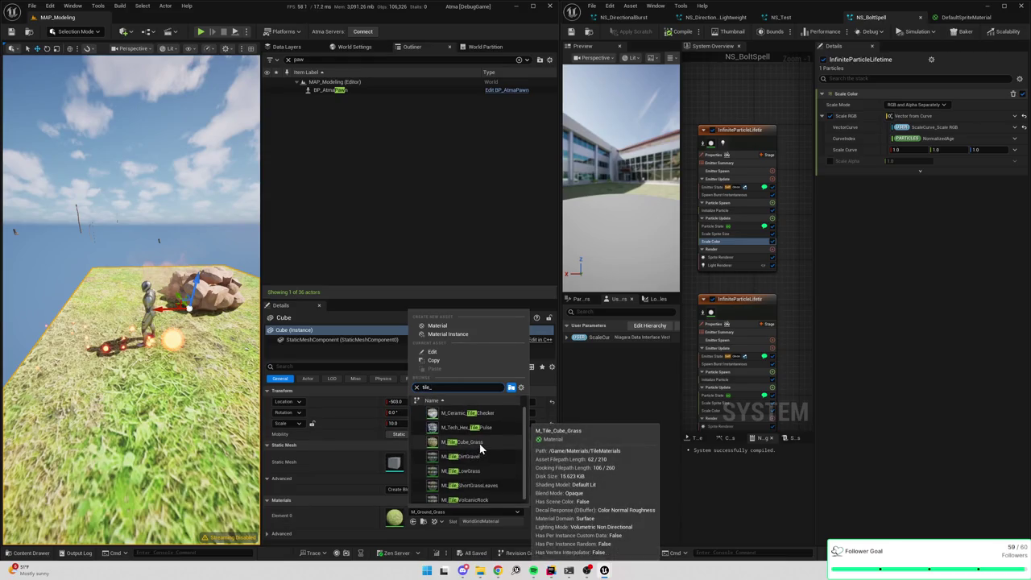
pyautogui.click(480, 442)
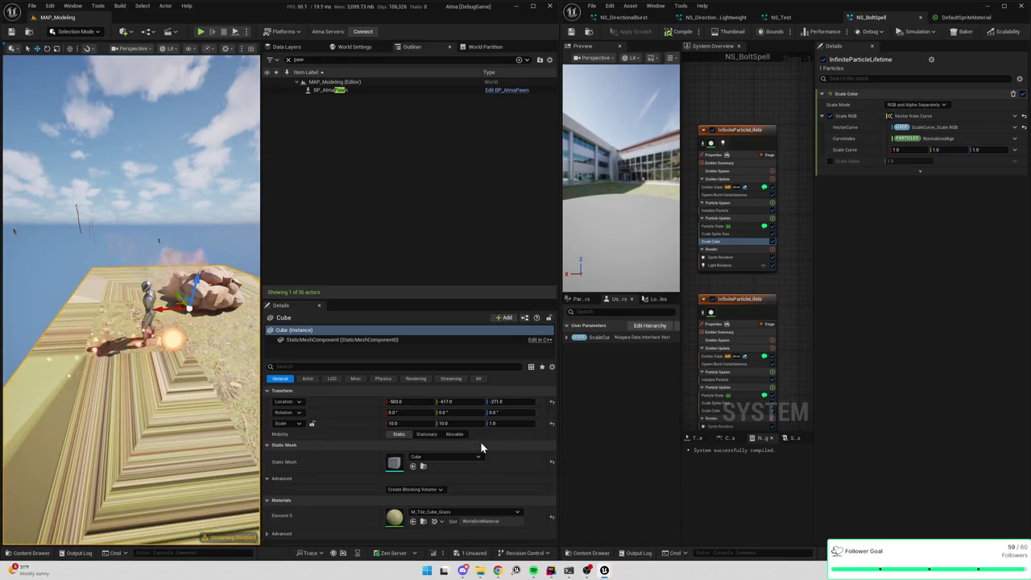
pyautogui.press('f')
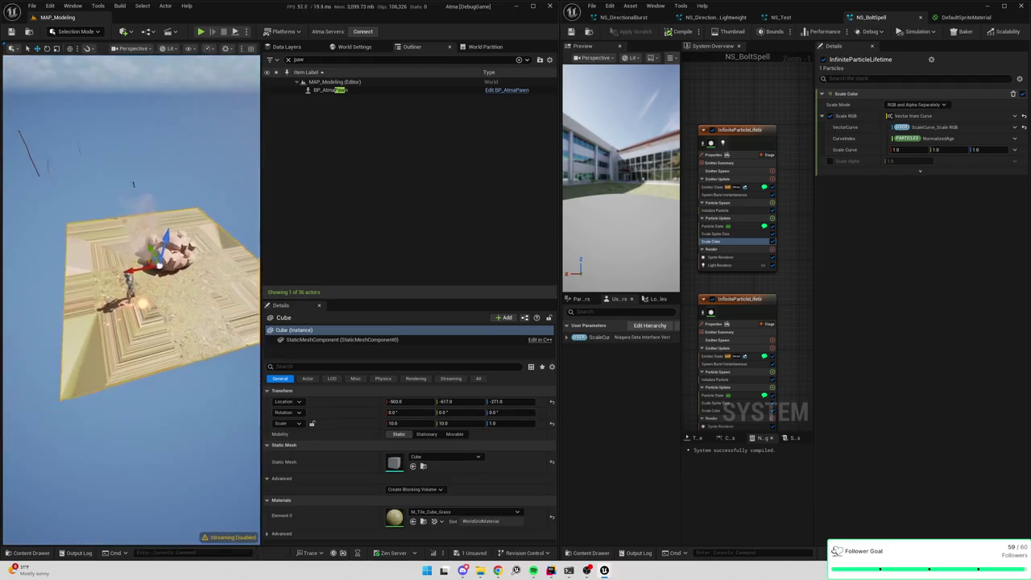
# - Swap the cube's static mesh to SM_TileCube and look down on the tile
pyautogui.click(431, 457)
pyautogui.write('tile')
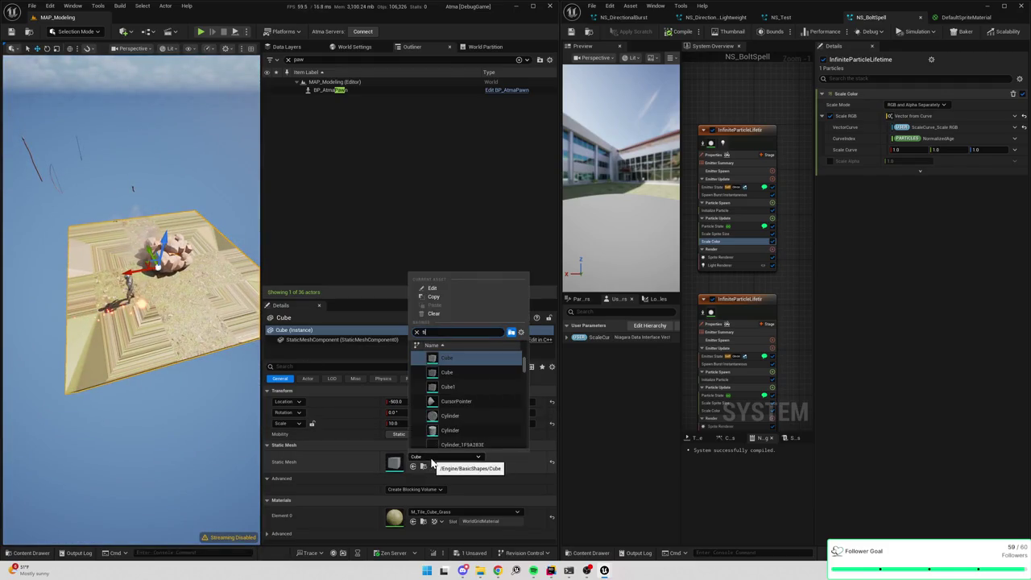
pyautogui.click(455, 358)
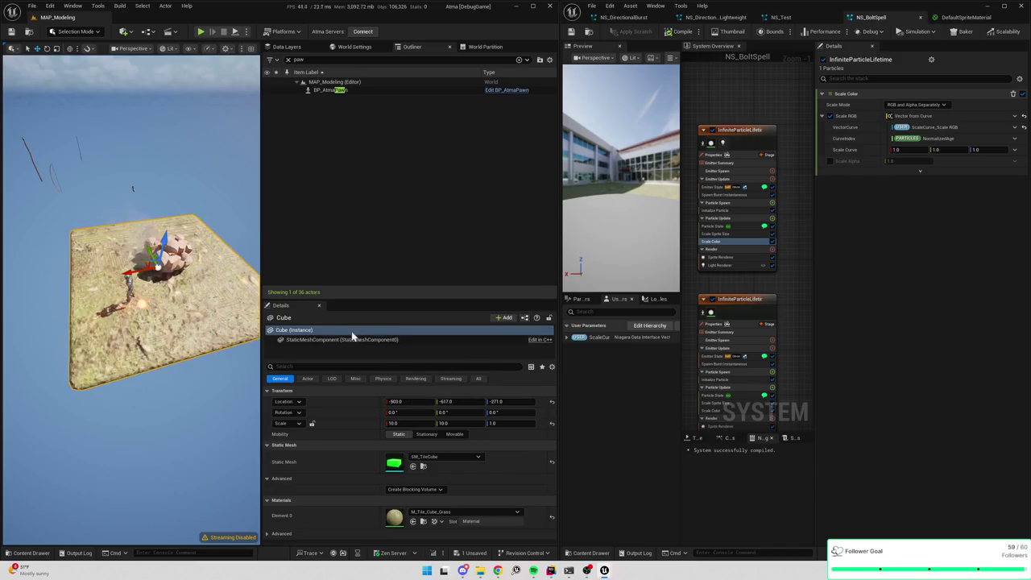
pyautogui.scroll(10, 131, 297)
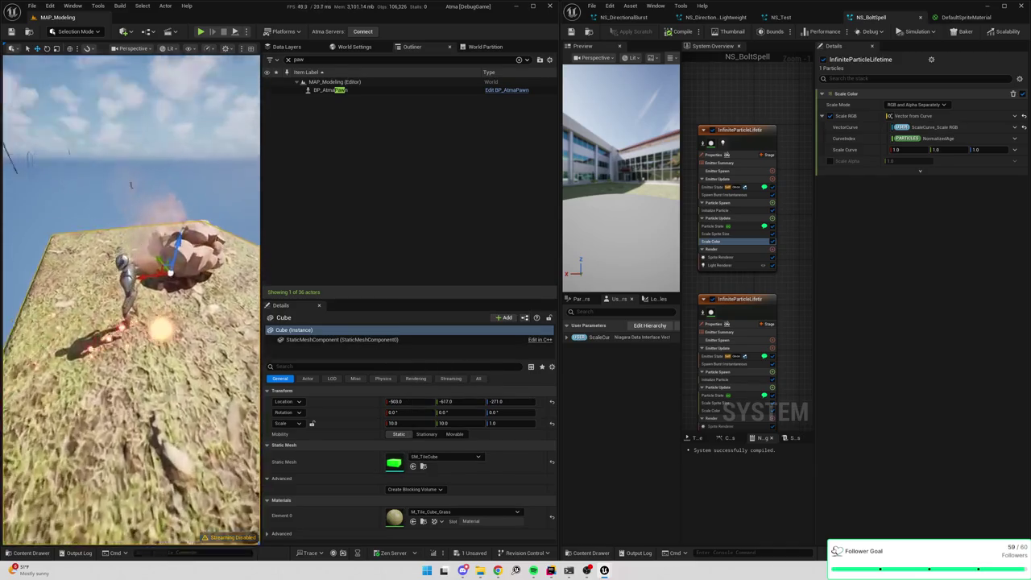
pyautogui.scroll(-10, 130, 298)
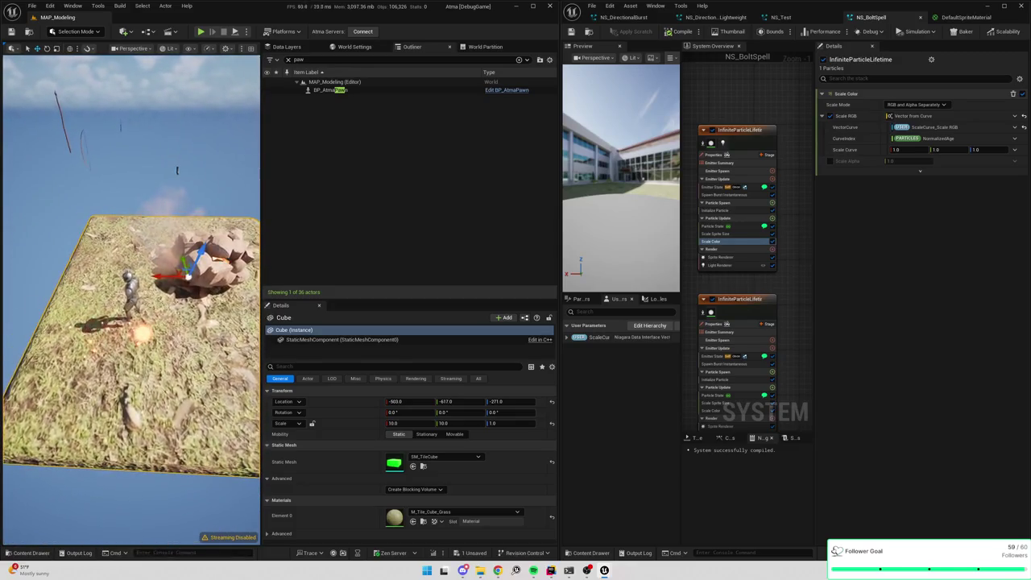
pyautogui.moveTo(130, 297); pyautogui.dragTo(169, 280)
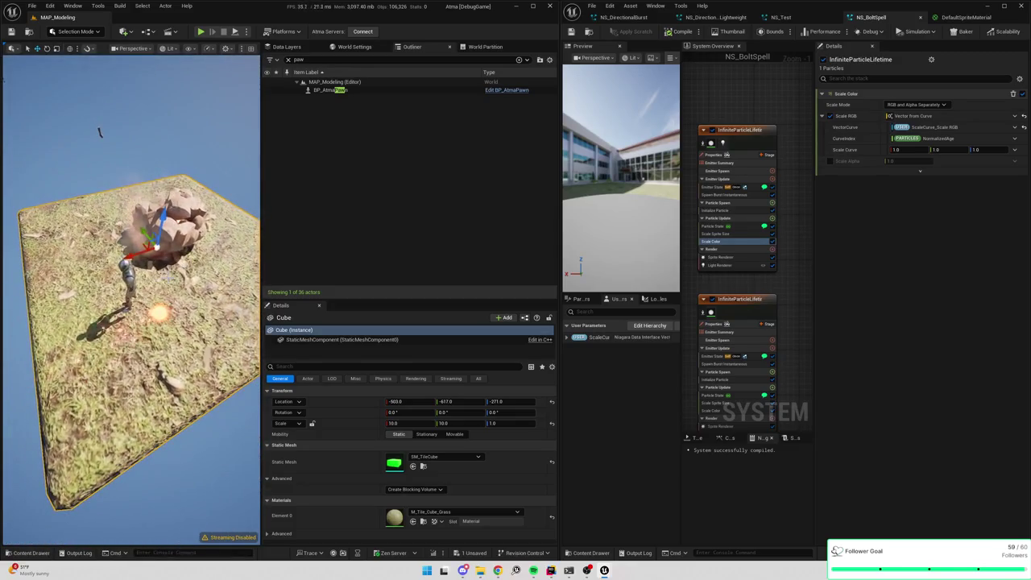
pyautogui.moveTo(555, 277); pyautogui.dragTo(644, 284)
# - Try the MI_Tile_LowGrass material on the ground cube and orbit around it
pyautogui.click(515, 512)
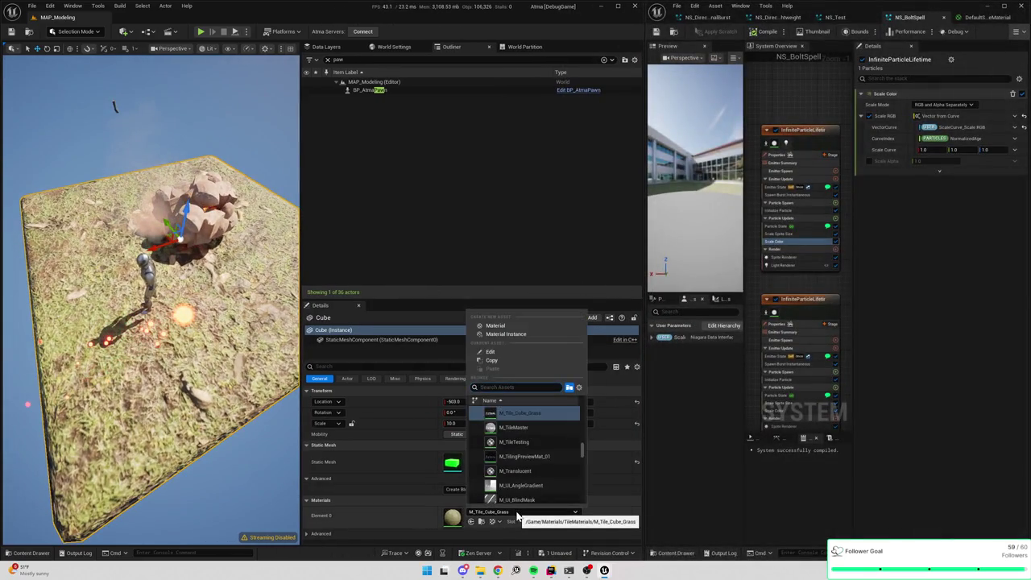
pyautogui.write('tile_')
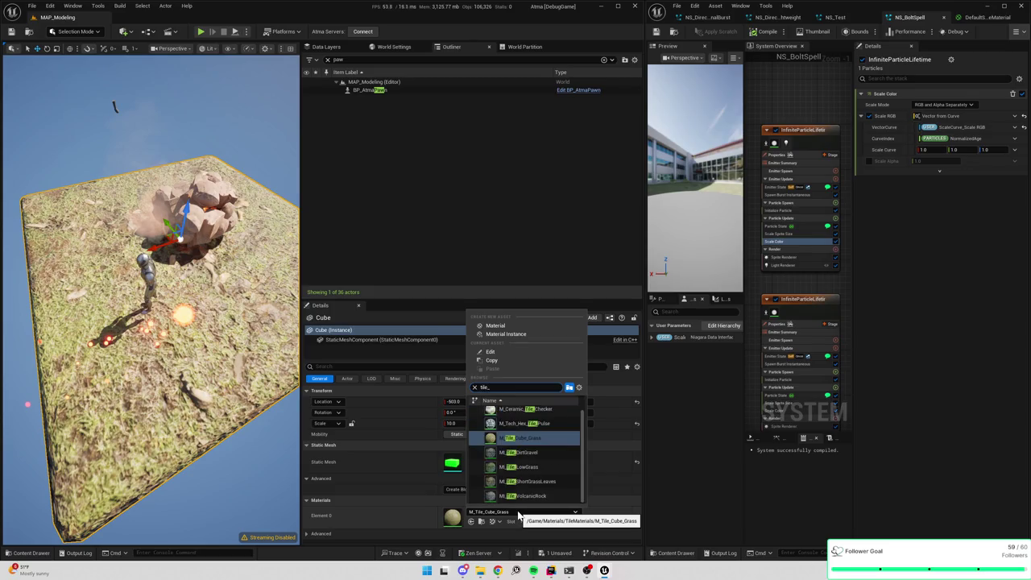
pyautogui.click(545, 468)
pyautogui.scroll(-5, 151, 298)
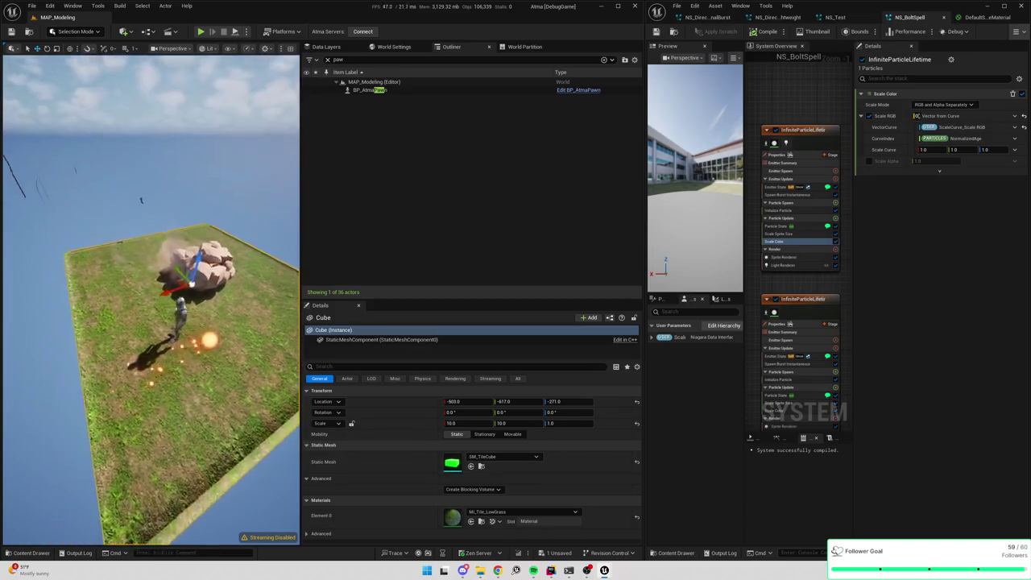
pyautogui.moveTo(151, 298); pyautogui.dragTo(161, 248)
# - Switch the cube back to M_Tile_Cube_Grass and view it beside the character
pyautogui.click(500, 512)
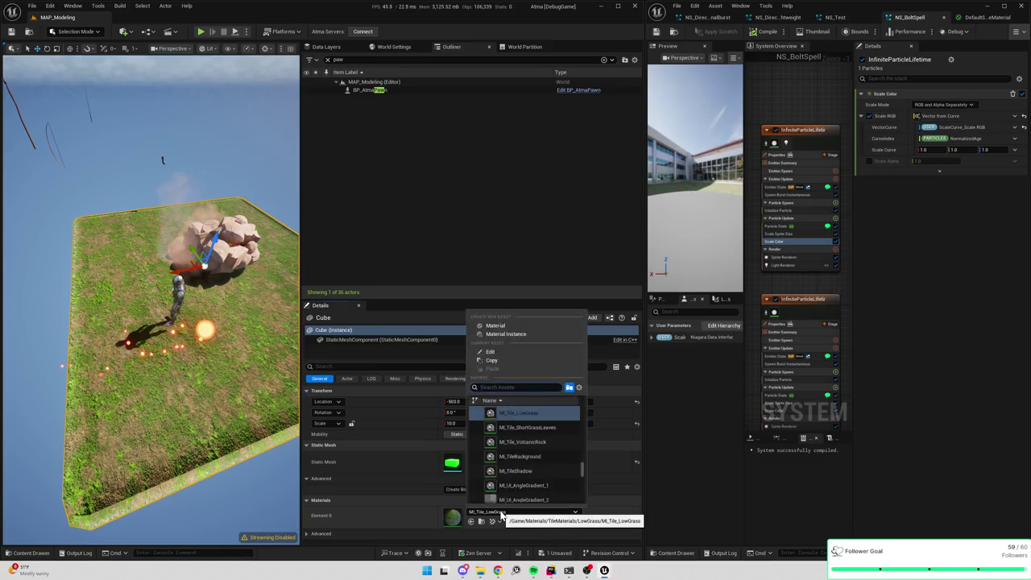
pyautogui.write('tile_')
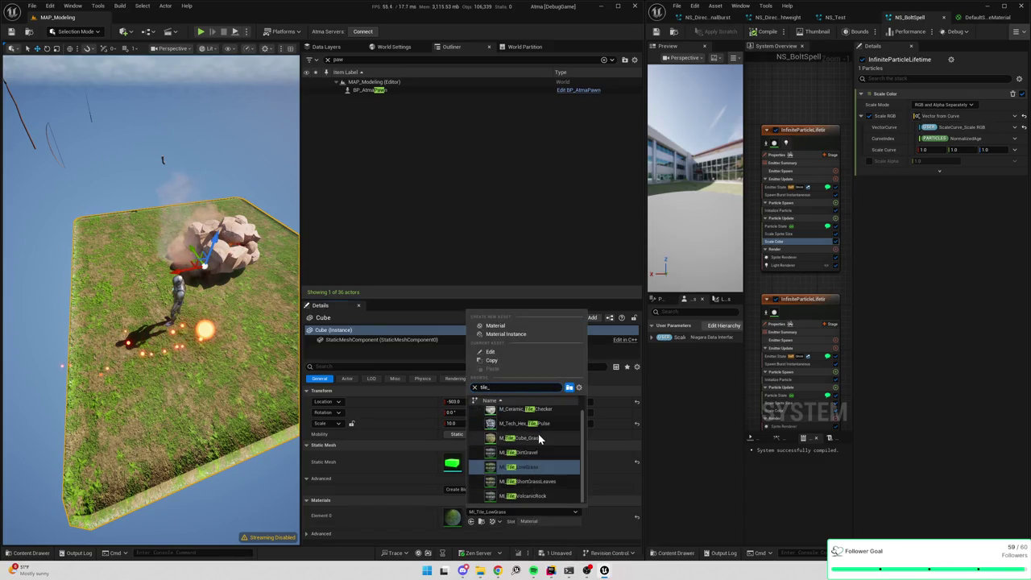
pyautogui.click(539, 443)
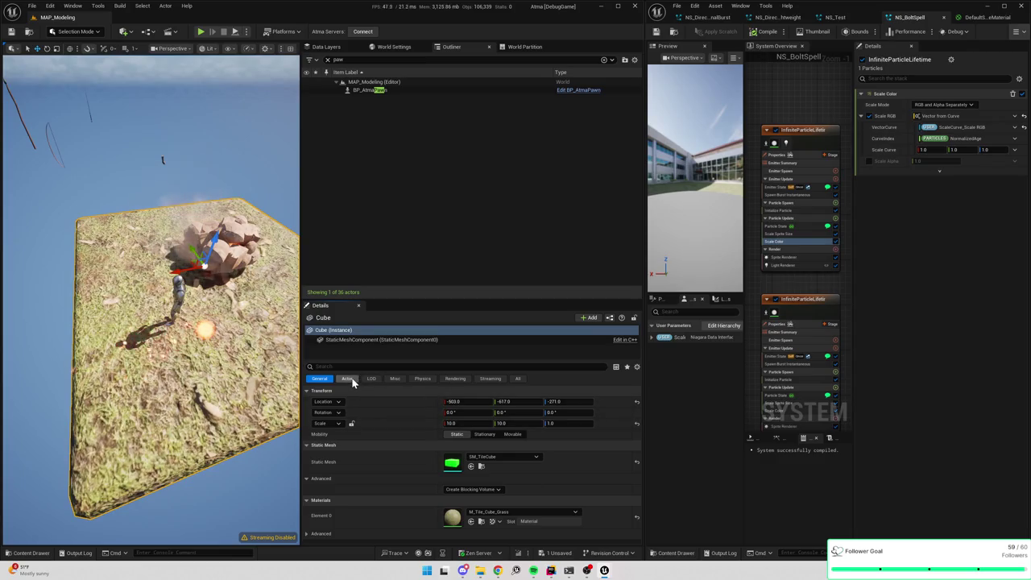
pyautogui.moveTo(161, 322); pyautogui.dragTo(202, 233)
pyautogui.scroll(3, 240, 420)
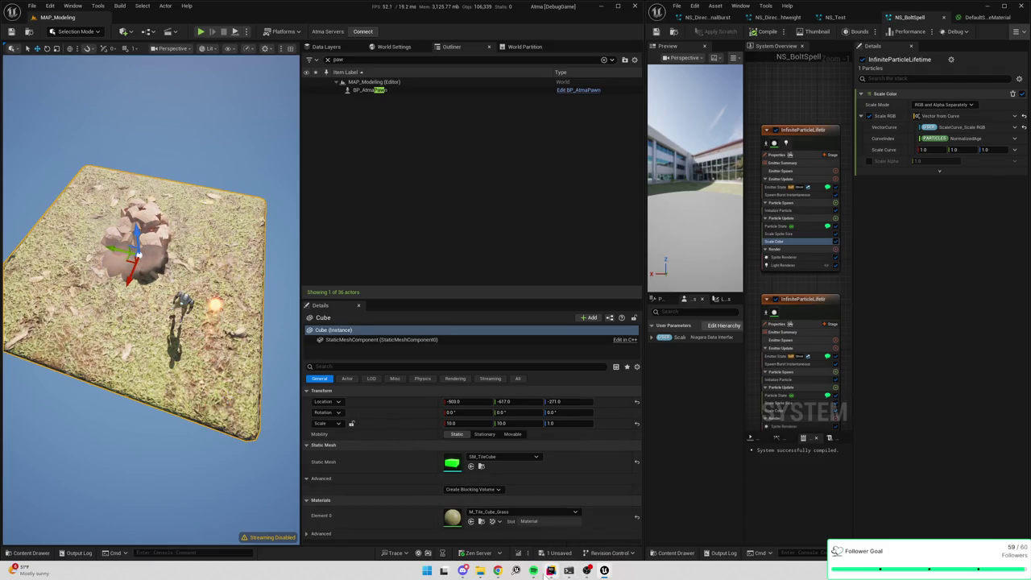
pyautogui.click(550, 571)
pyautogui.click(551, 572)
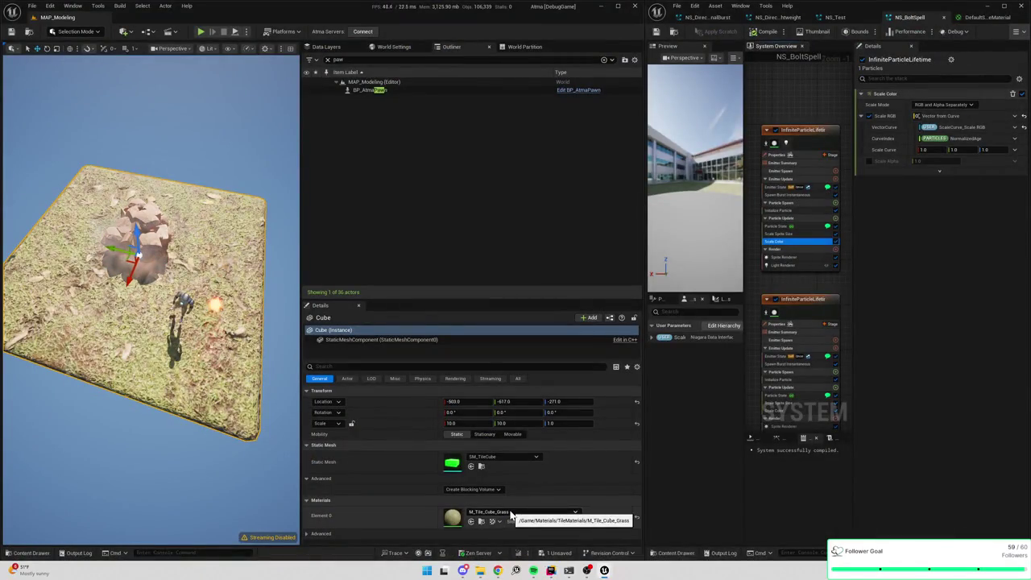
# - Apply MI_Tile_ShortGrassLeaves to the cube and orbit to see the ground at an angle
pyautogui.click(510, 513)
pyautogui.write('tile_')
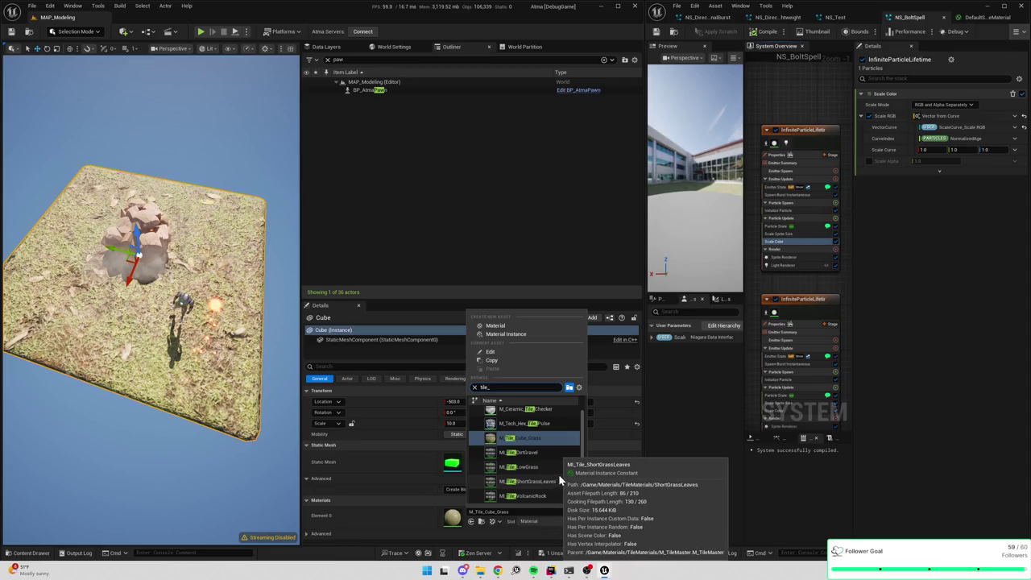
pyautogui.click(546, 480)
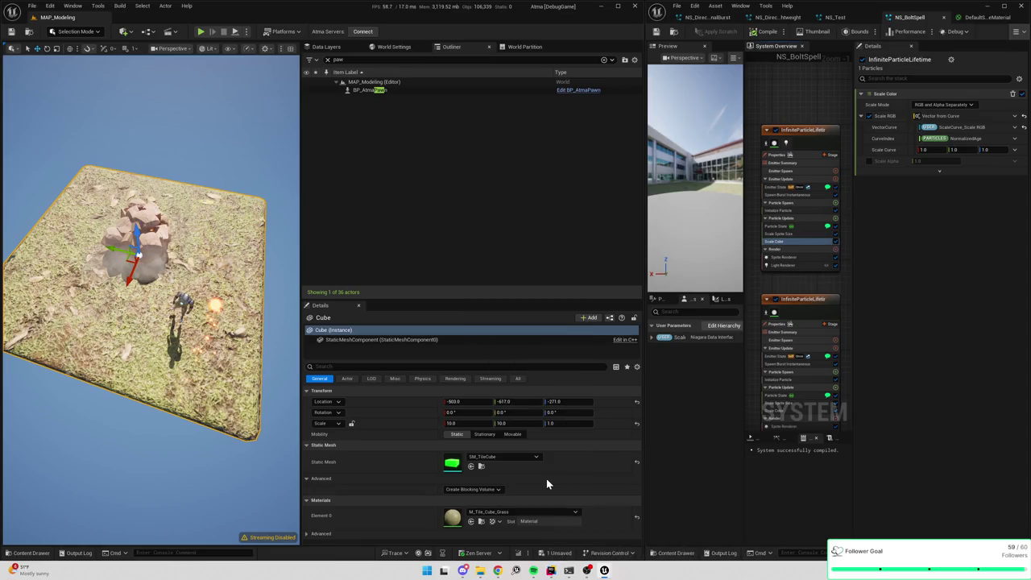
pyautogui.moveTo(153, 338); pyautogui.dragTo(167, 258)
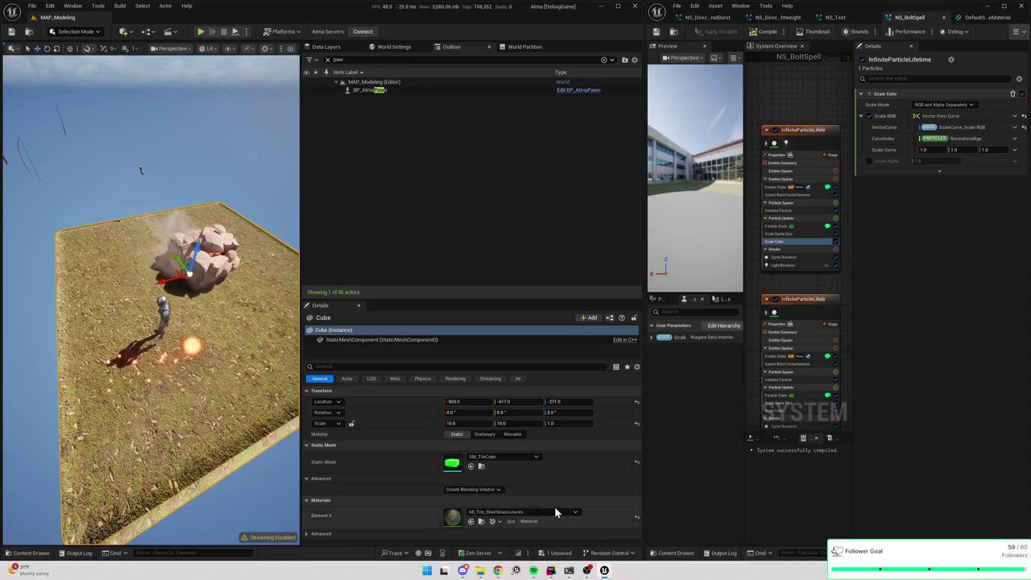
pyautogui.moveTo(587, 570)
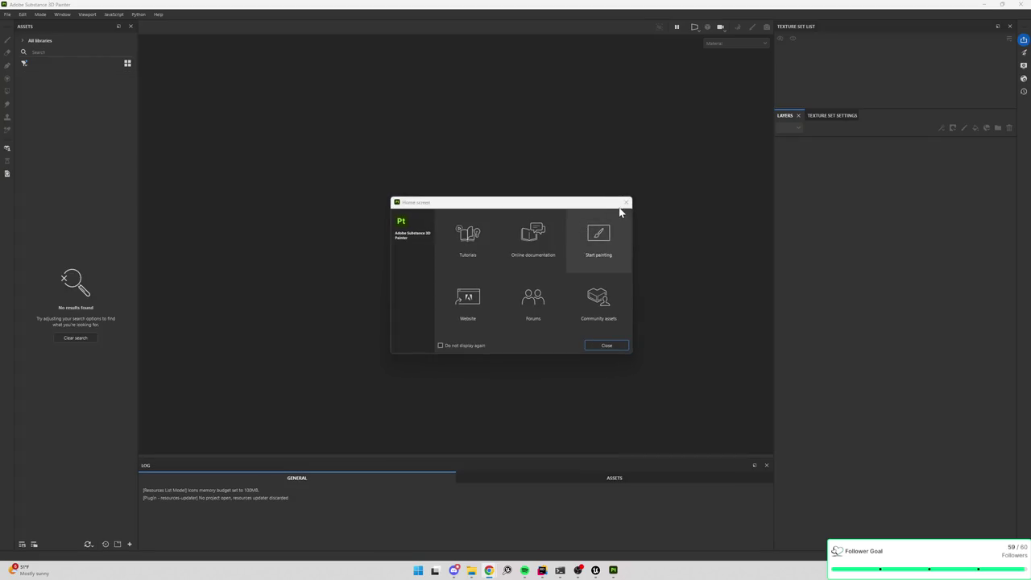
# - Dismiss Substance Painter's Welcome screen and open the File menu toward Recent Files
pyautogui.click(626, 203)
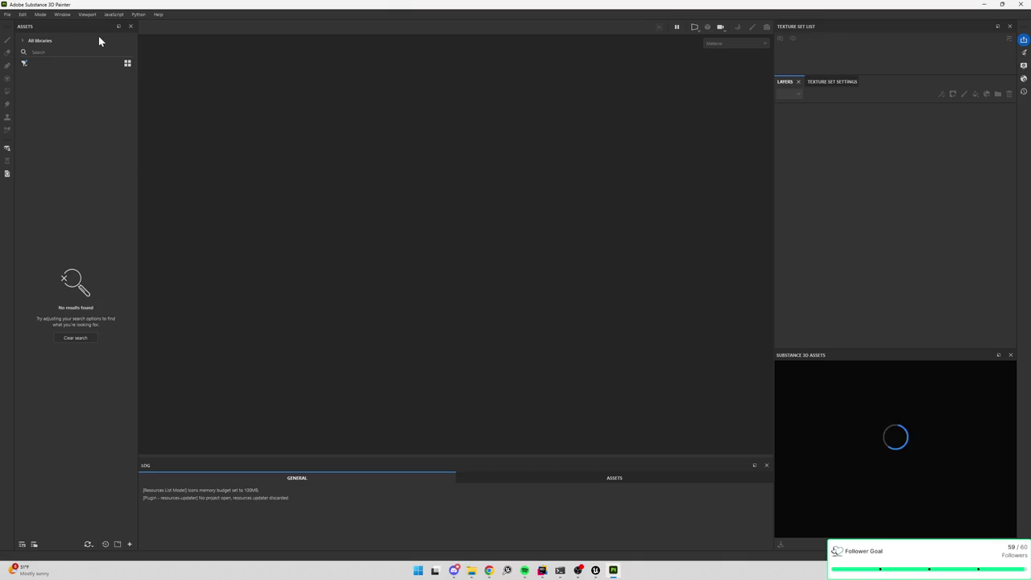
pyautogui.click(41, 14)
pyautogui.click(42, 15)
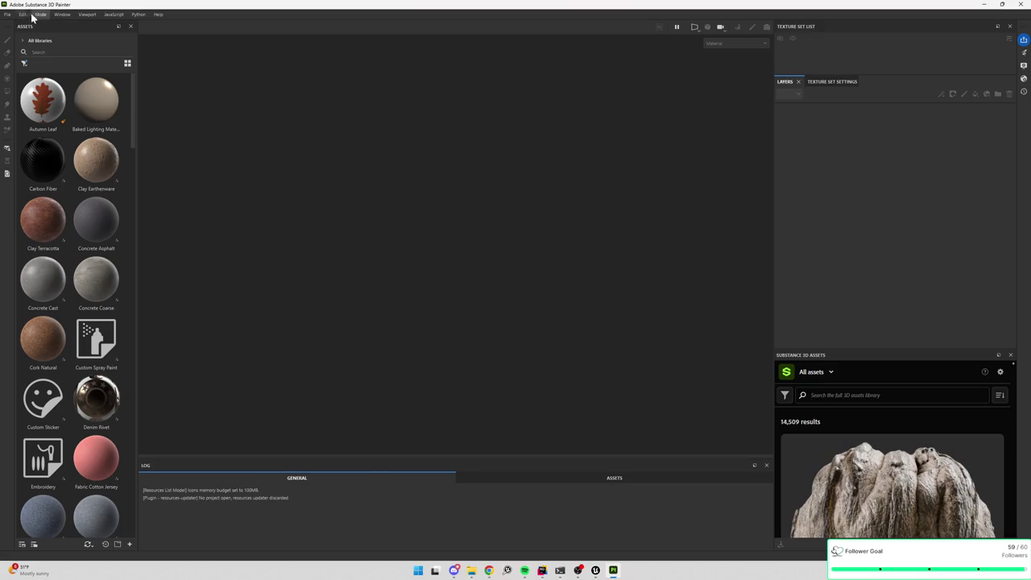
pyautogui.click(7, 14)
pyautogui.moveTo(23, 47)
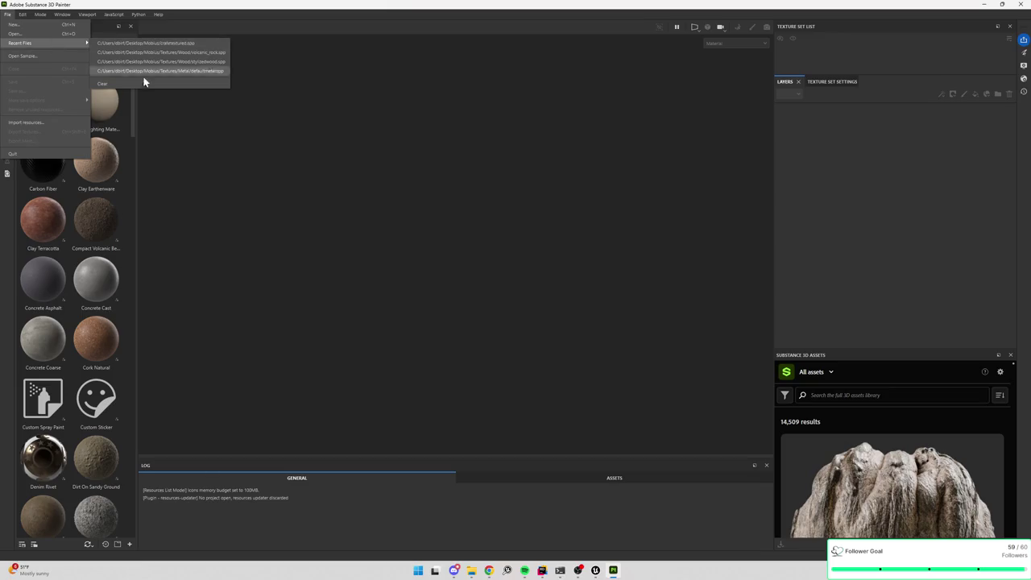
# - Create a new project using the SM_MaterialPlaneDivided.FBX mesh
pyautogui.click(16, 24)
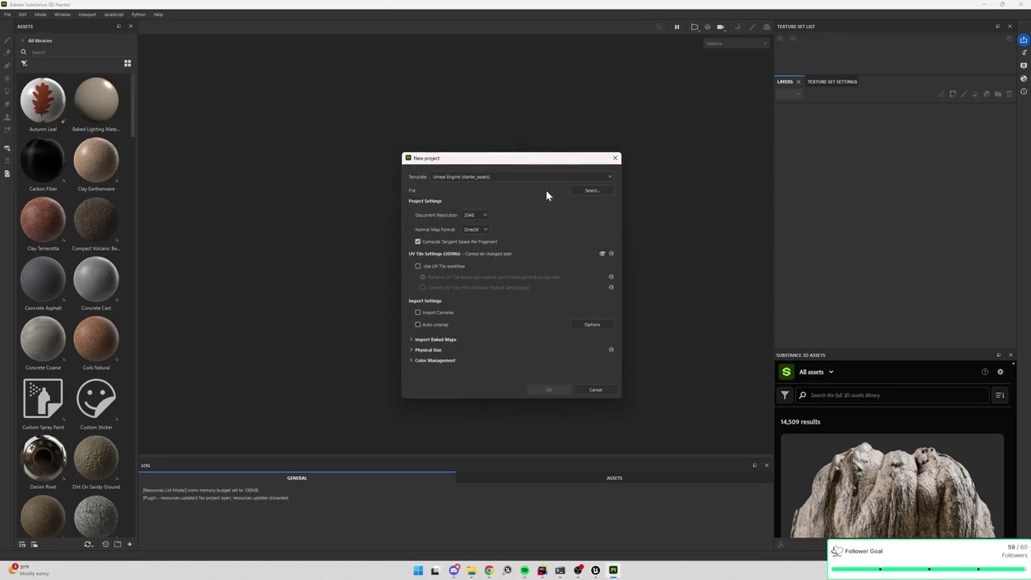
pyautogui.click(599, 193)
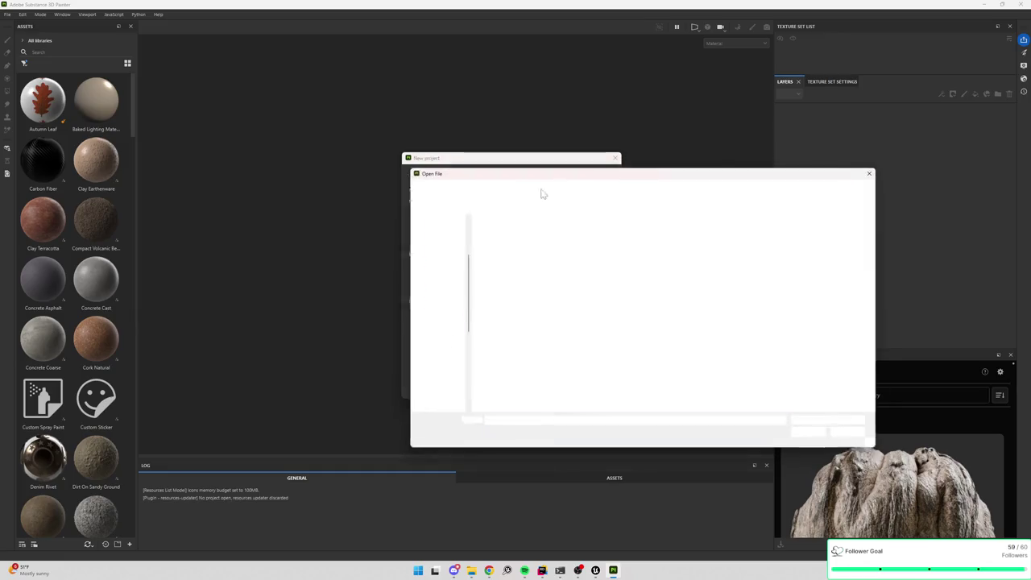
pyautogui.doubleClick(516, 236)
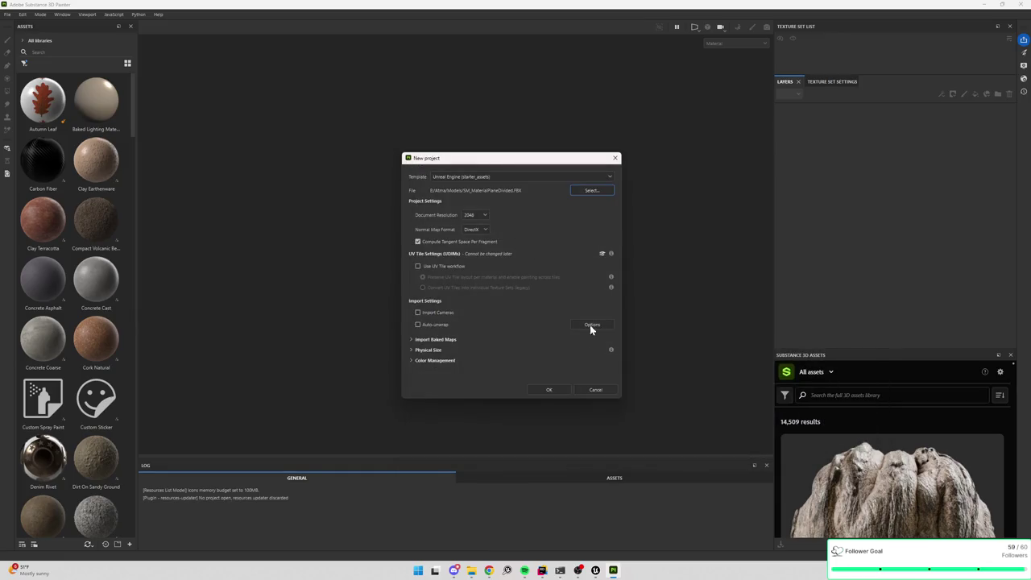
pyautogui.click(549, 390)
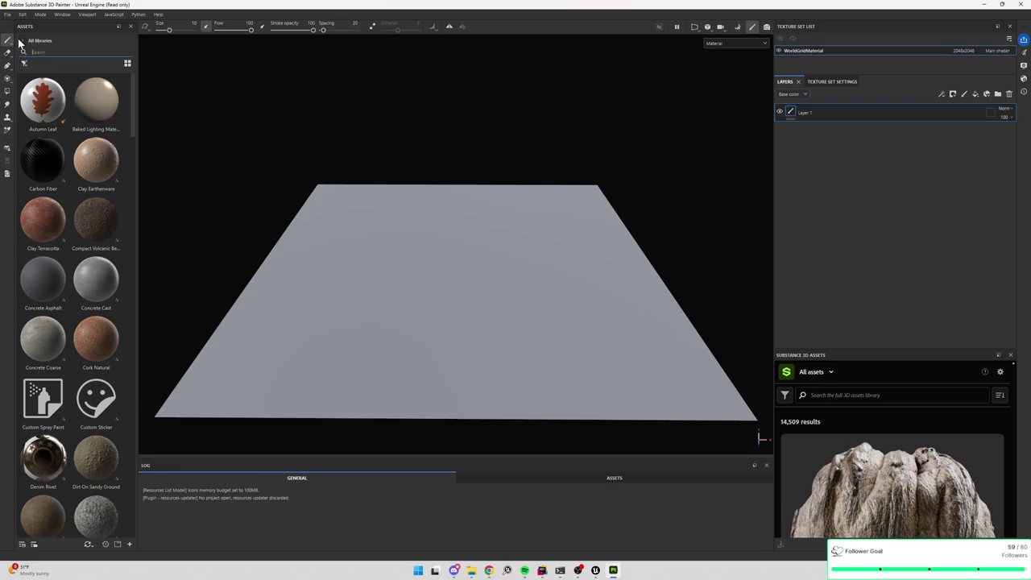
# - Drag Short Grass With Leaves from Your assets onto the plane and select its fill layer
pyautogui.click(19, 42)
pyautogui.click(33, 76)
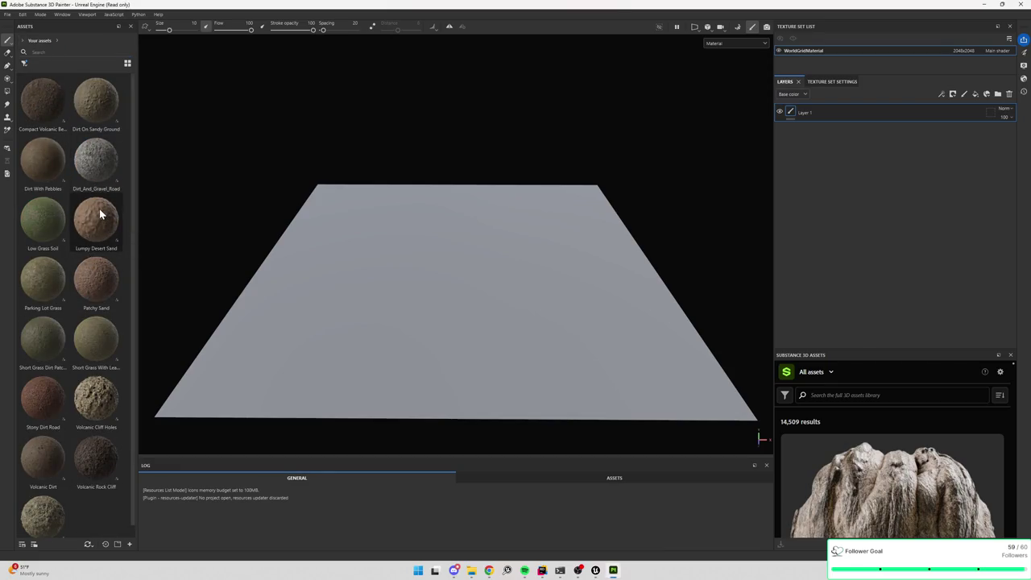
pyautogui.moveTo(95, 345); pyautogui.dragTo(435, 302)
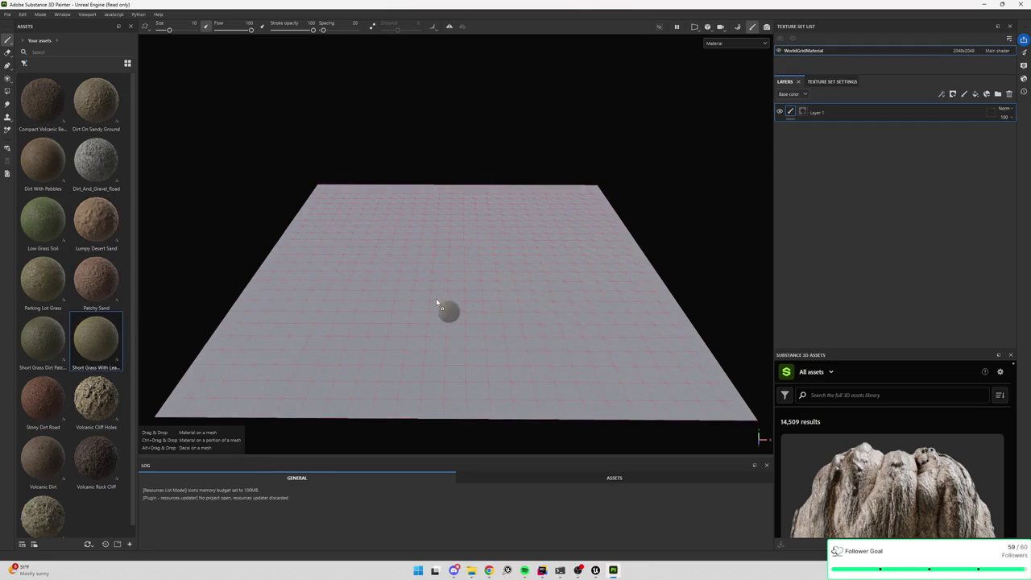
pyautogui.moveTo(499, 313); pyautogui.dragTo(548, 320)
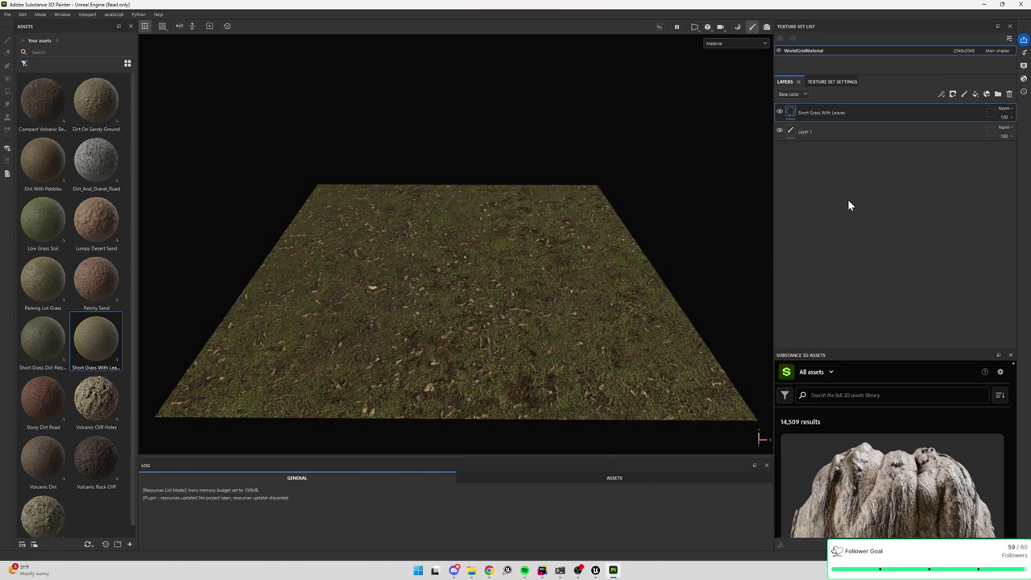
pyautogui.click(860, 113)
pyautogui.click(785, 82)
pyautogui.click(62, 14)
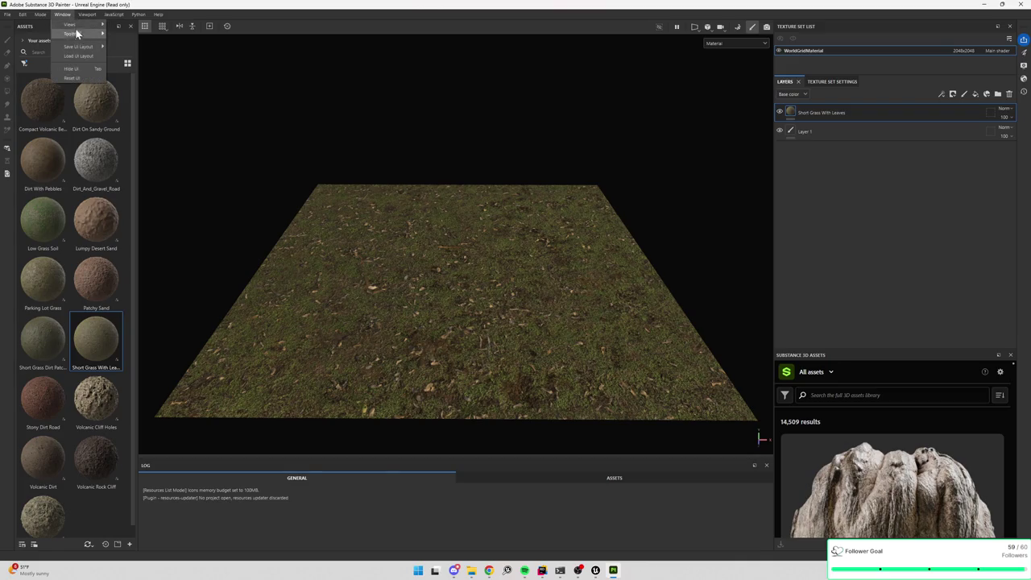
pyautogui.moveTo(78, 27)
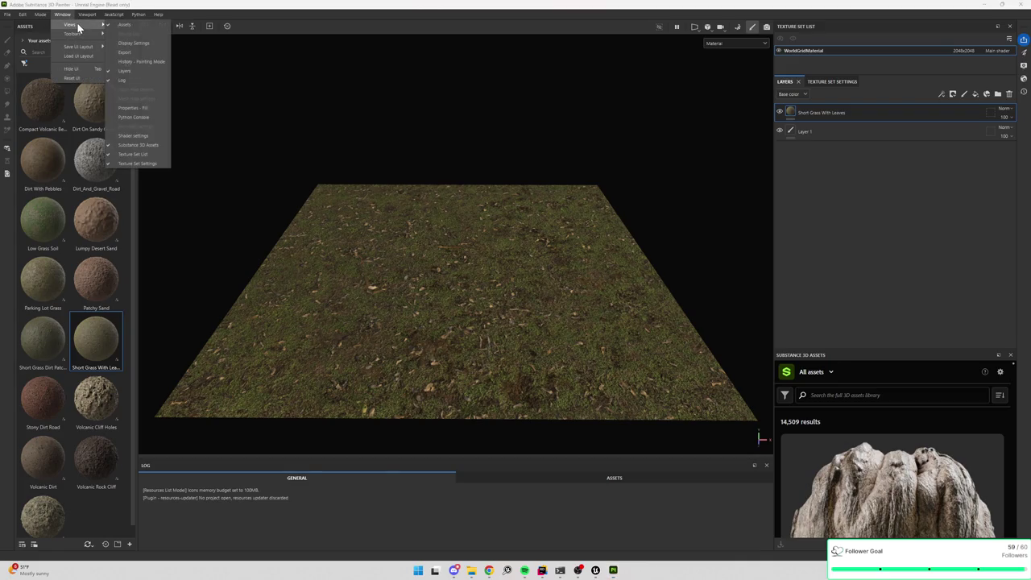
pyautogui.click(144, 44)
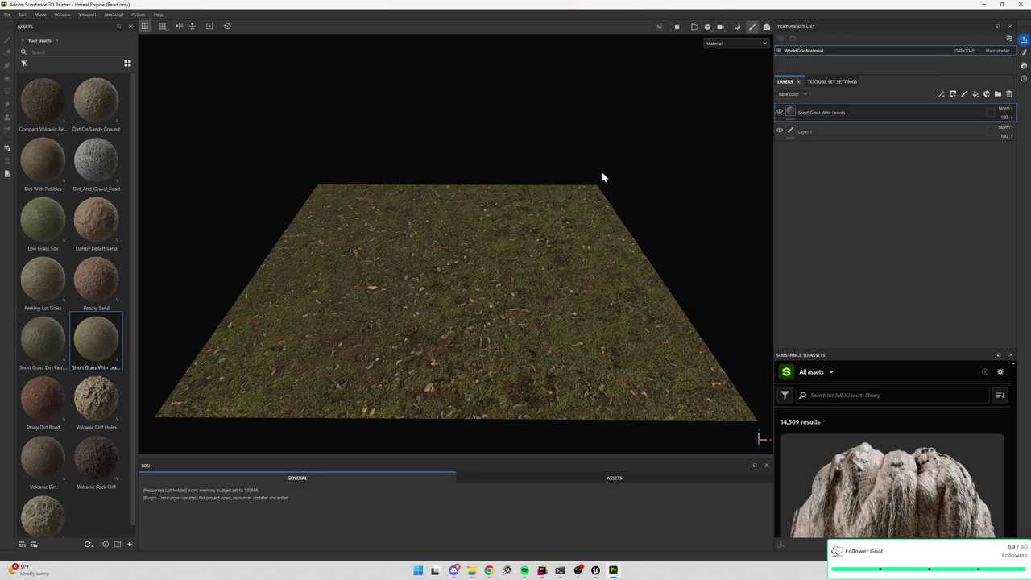
pyautogui.click(62, 14)
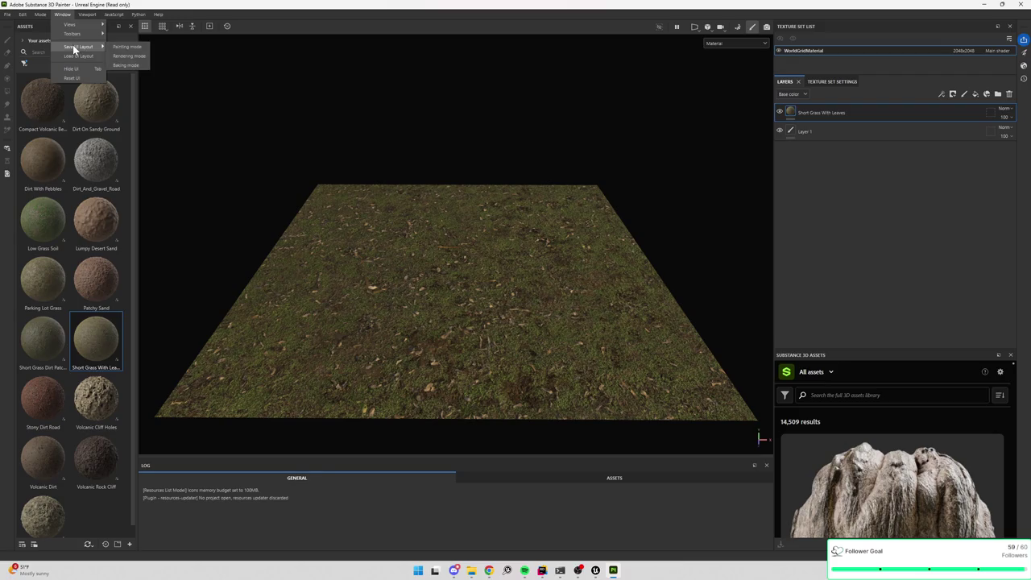
pyautogui.moveTo(77, 36)
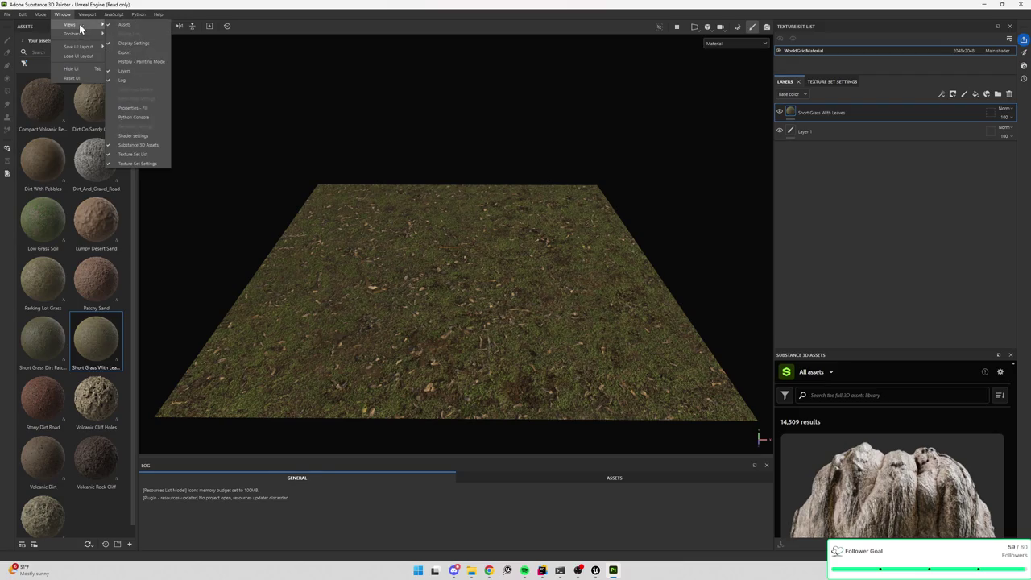
pyautogui.click(139, 108)
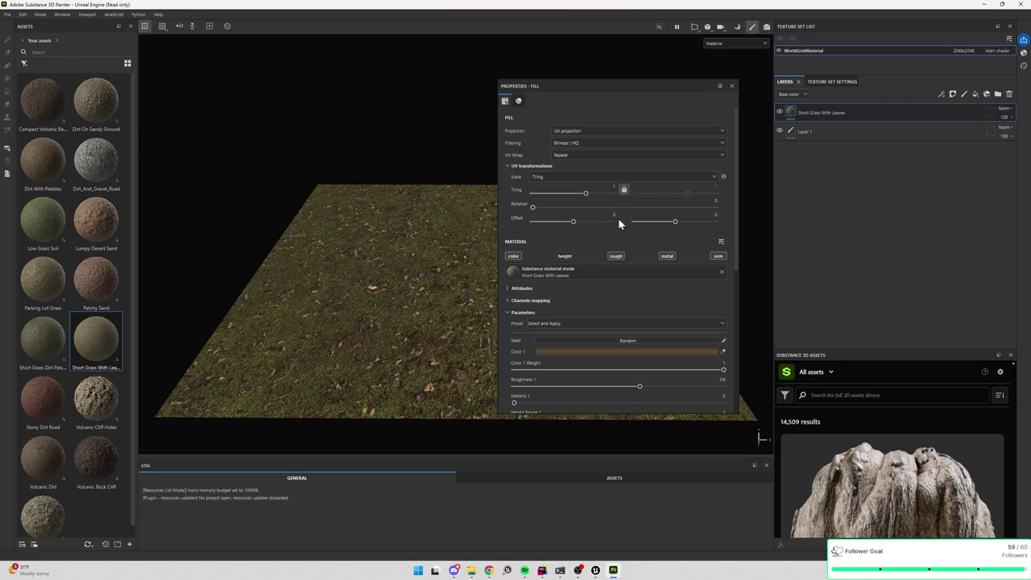
pyautogui.scroll(-3, 618, 348)
pyautogui.click(625, 350)
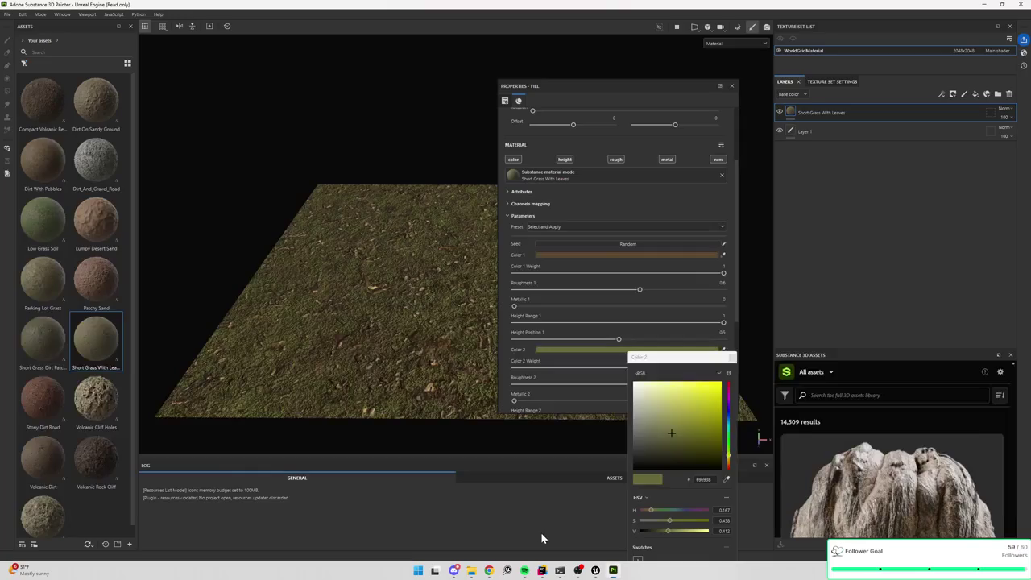
pyautogui.click(731, 86)
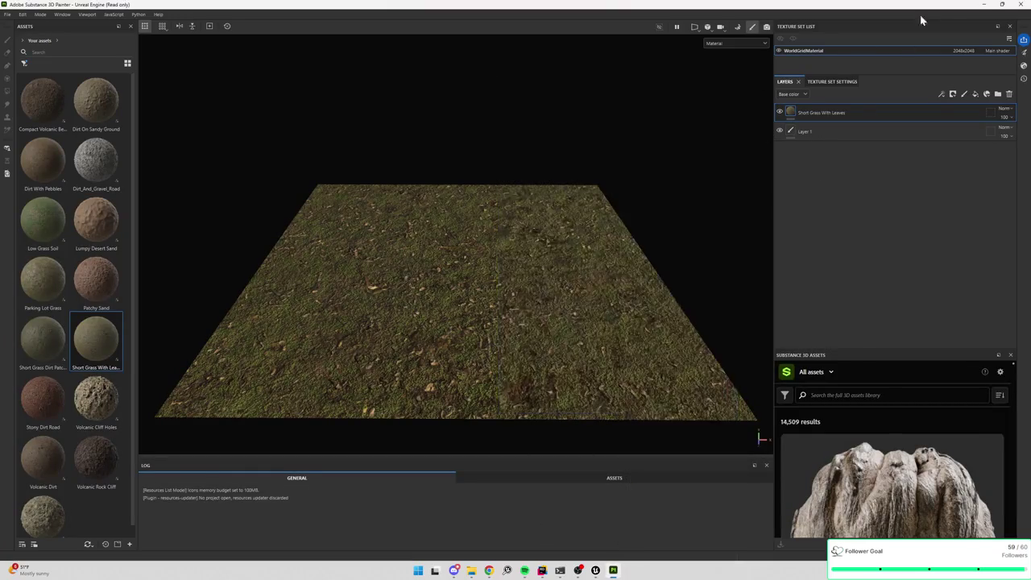
pyautogui.click(984, 4)
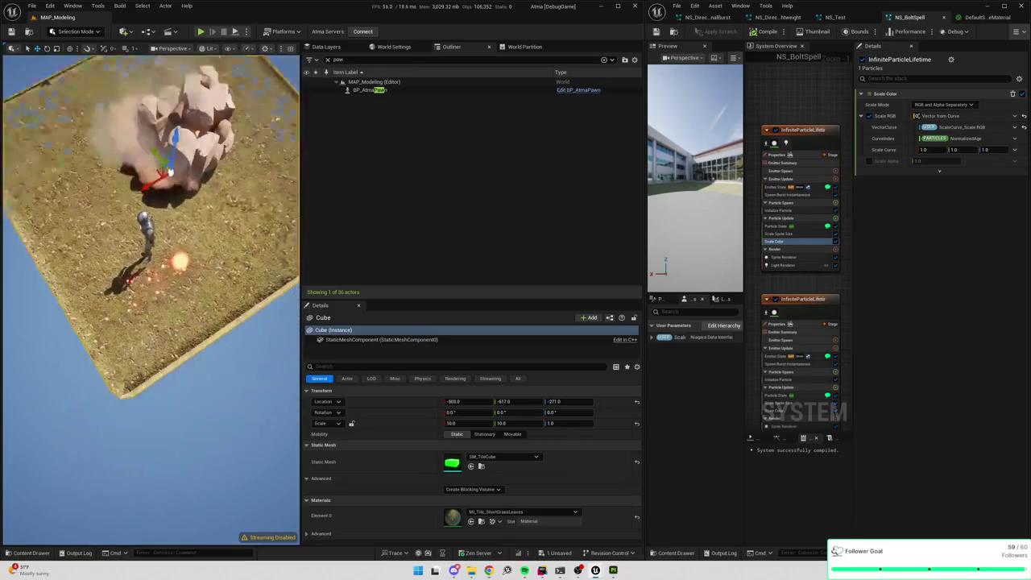
# - Inspect the grass-tiled ground, select Scale Color, then show style guide page 13 'How to Determine Value Range'
pyautogui.moveTo(25, 54); pyautogui.dragTo(38, 200)
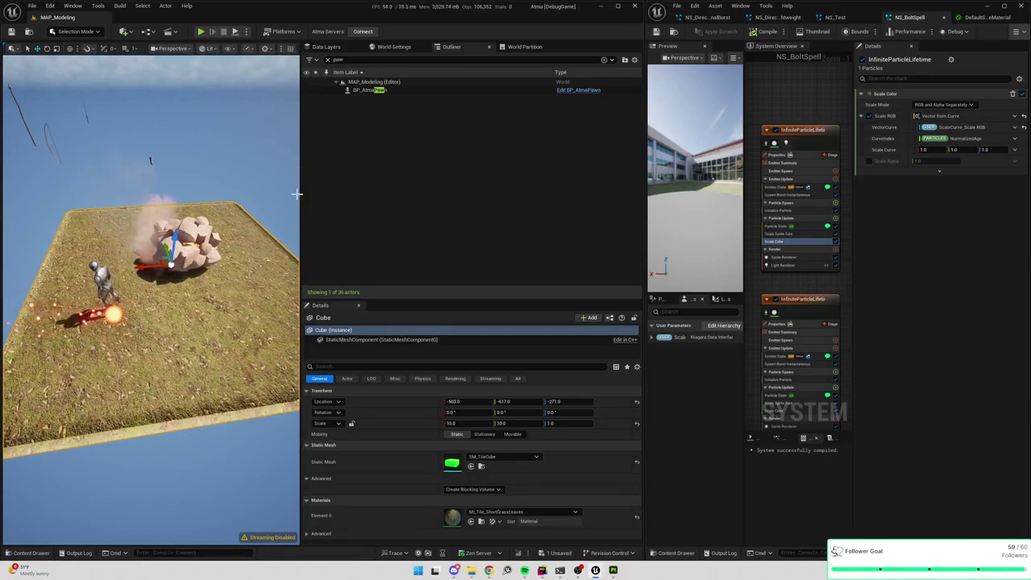
pyautogui.click(797, 241)
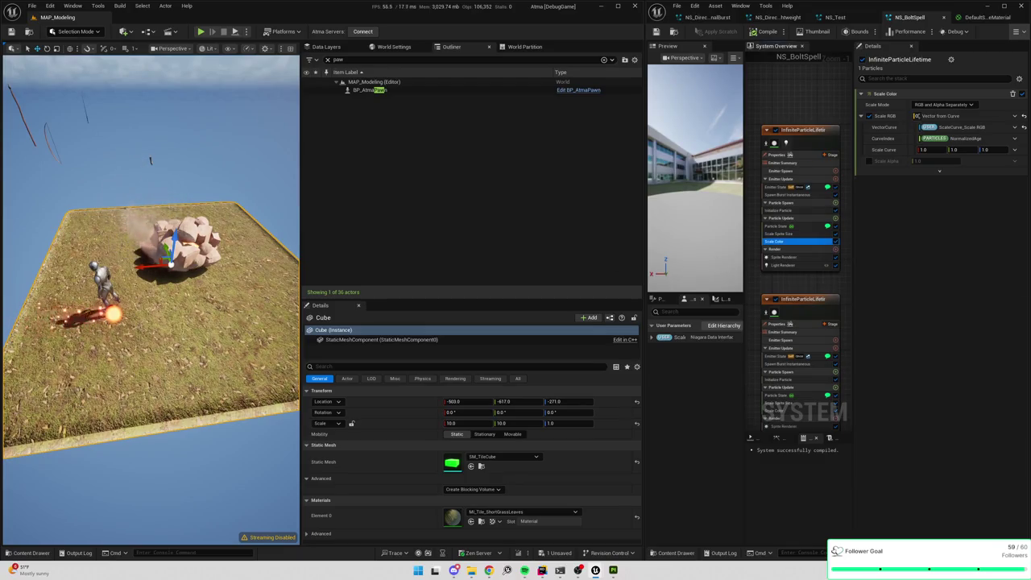
pyautogui.moveTo(483, 570)
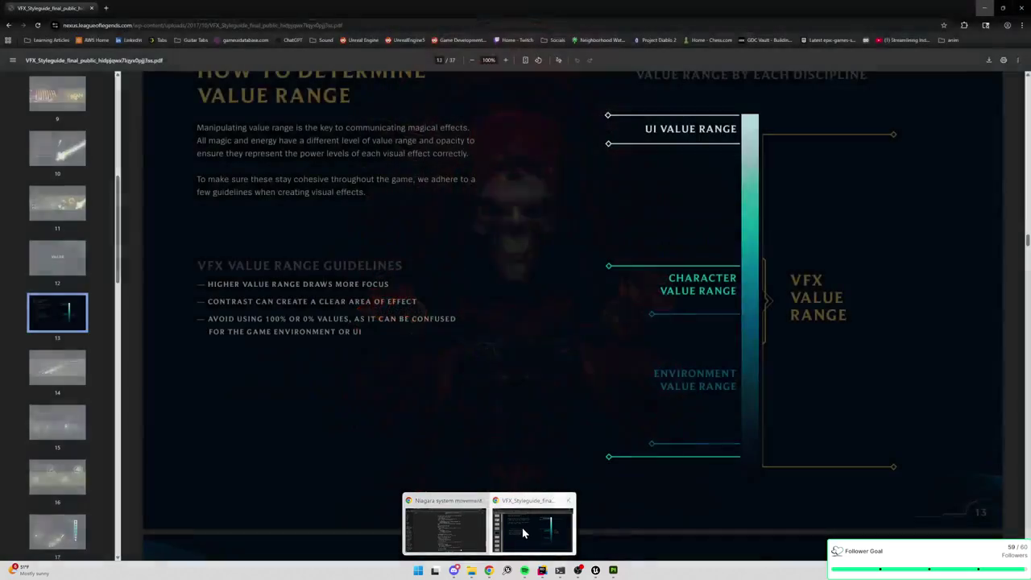
pyautogui.click(523, 528)
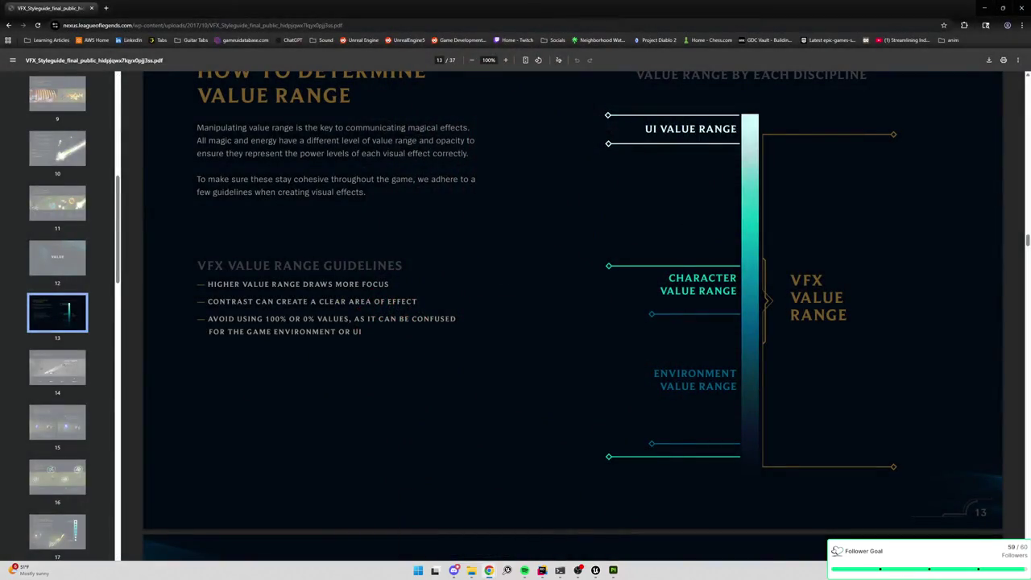
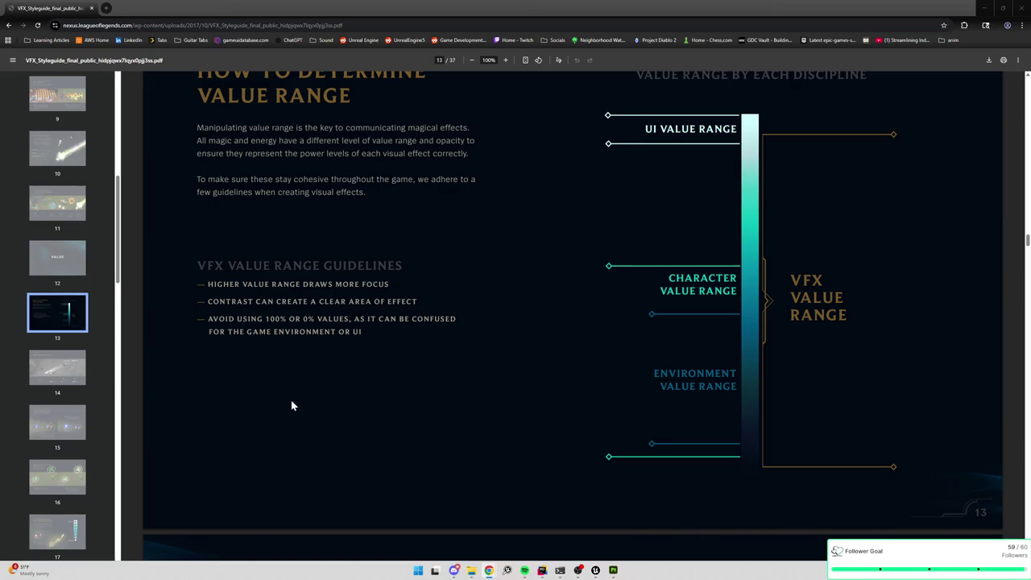
# - Turn to page 16 on illumination in the style guide PDF, then maximize the Substance 3D for Unreal Engine page
pyautogui.click(62, 475)
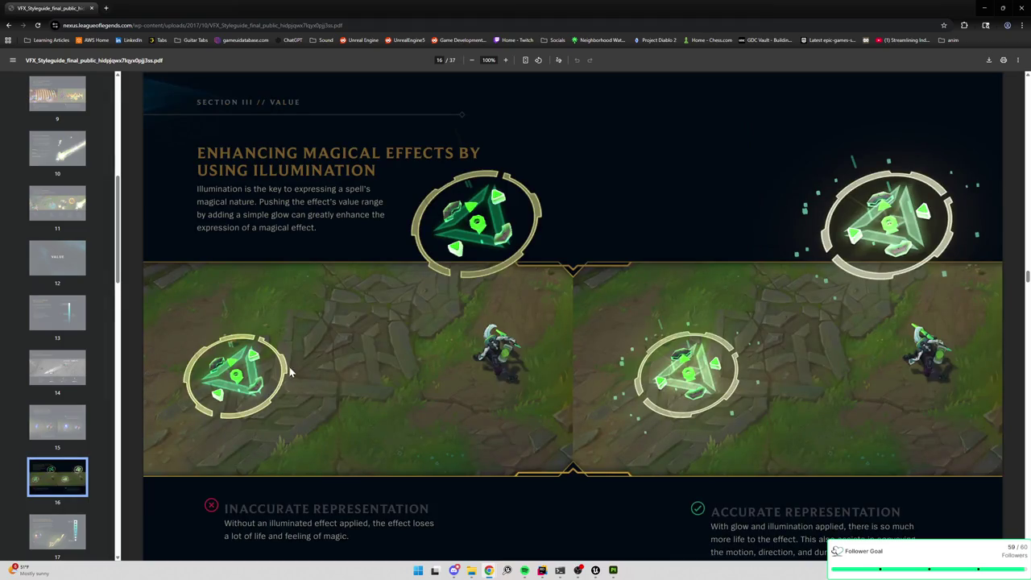
pyautogui.scroll(-1, 289, 370)
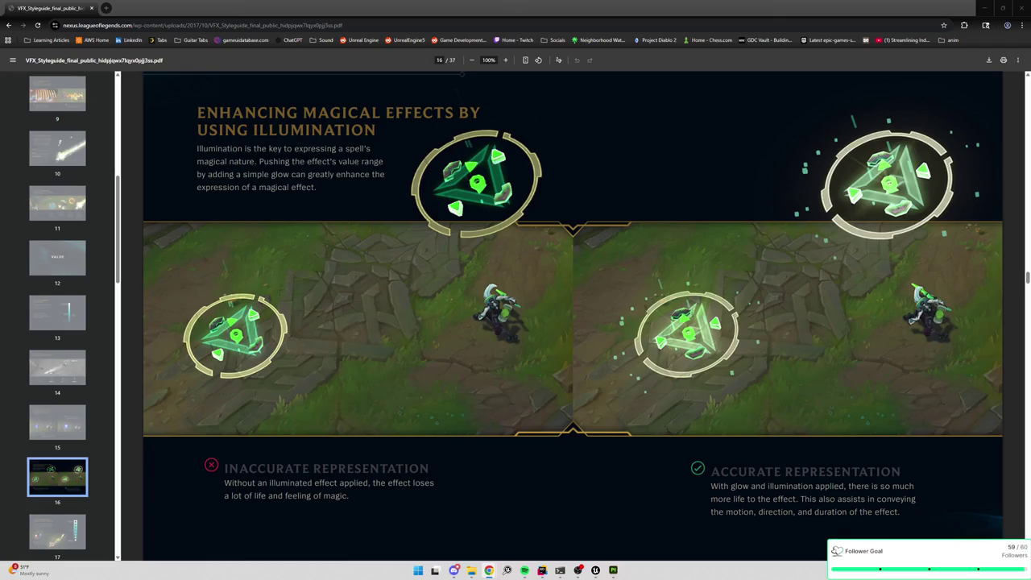
pyautogui.doubleClick(618, 134)
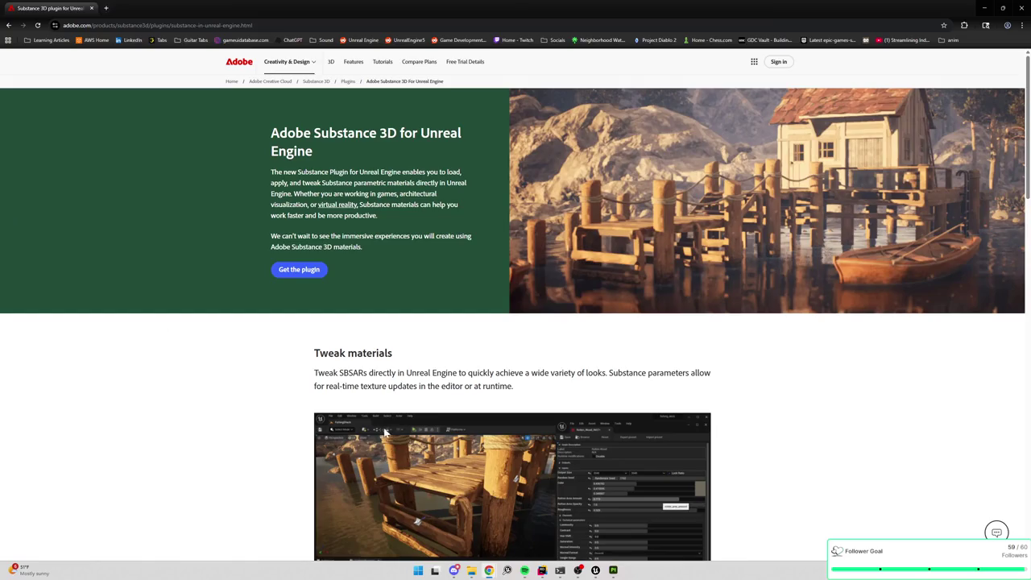
# - Read down through the Substance 3D for Unreal Engine plugin page
pyautogui.scroll(-2, 400, 412)
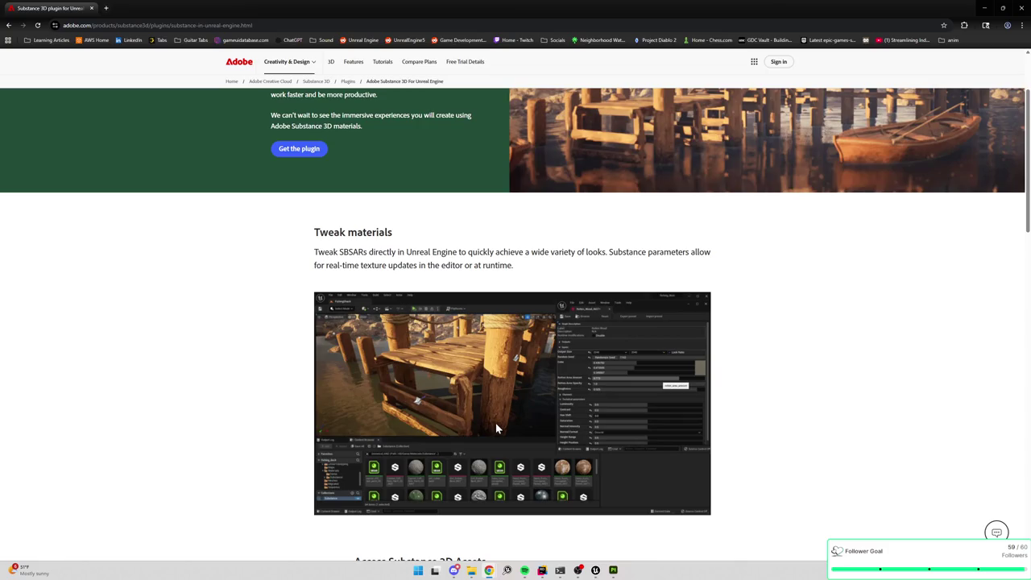
pyautogui.scroll(-1, 495, 424)
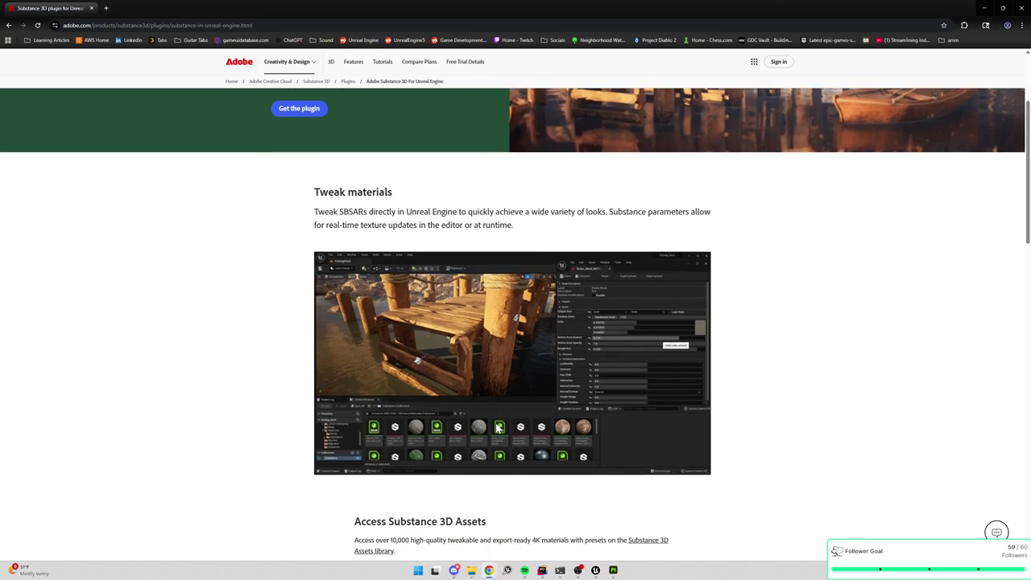
pyautogui.scroll(-2, 497, 427)
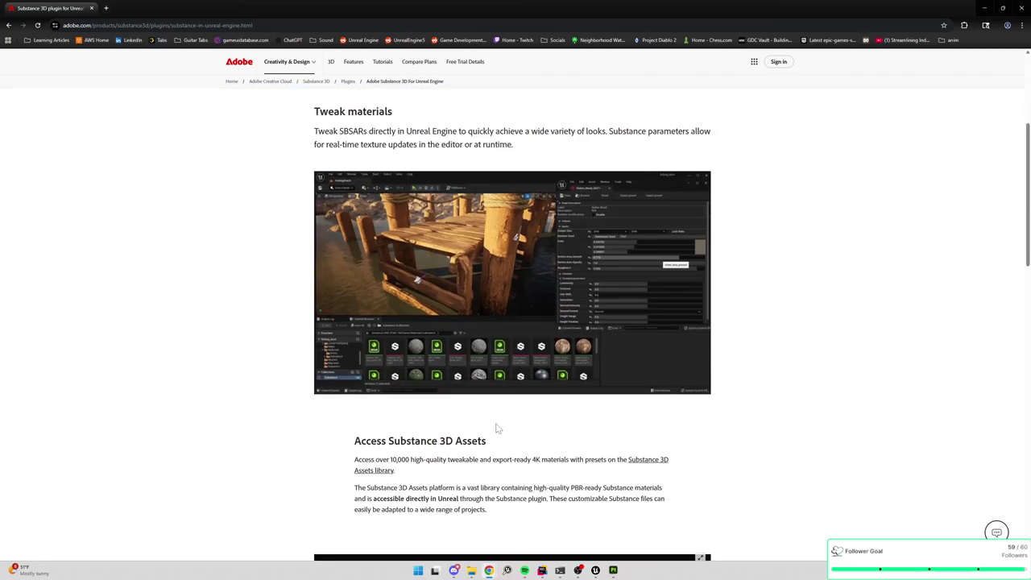
pyautogui.scroll(-1, 497, 429)
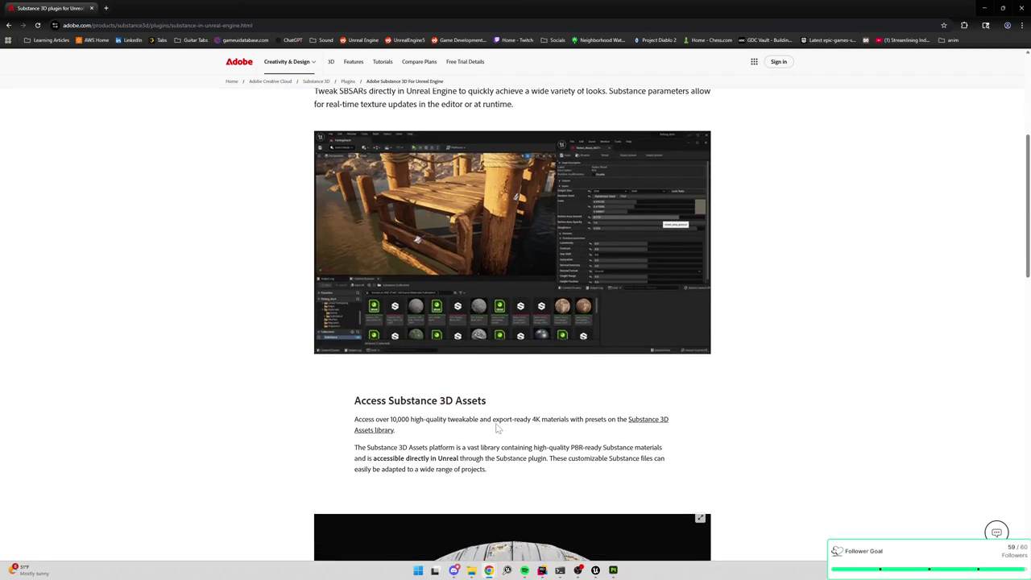
pyautogui.scroll(-2, 496, 429)
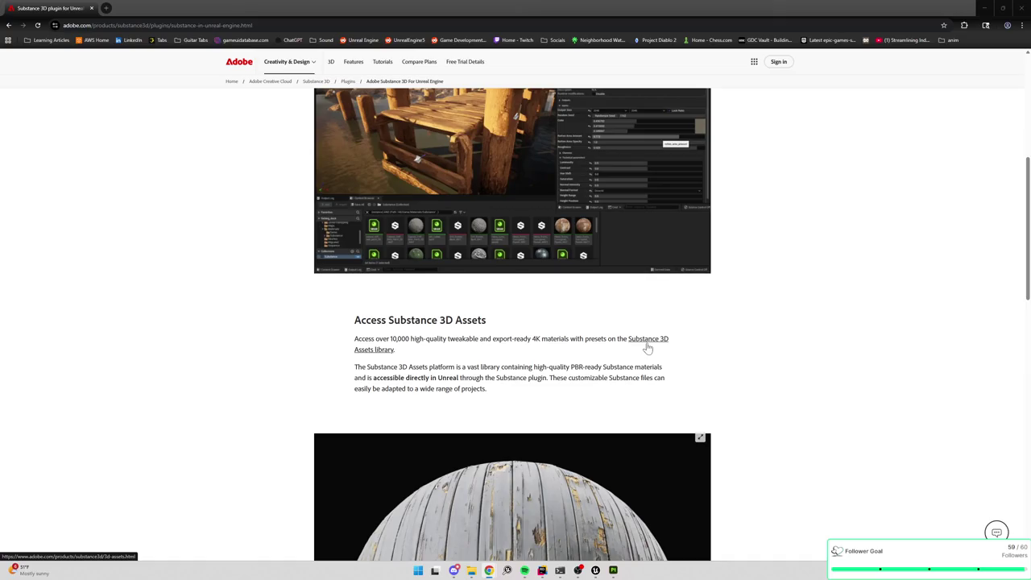
pyautogui.scroll(-1, 643, 348)
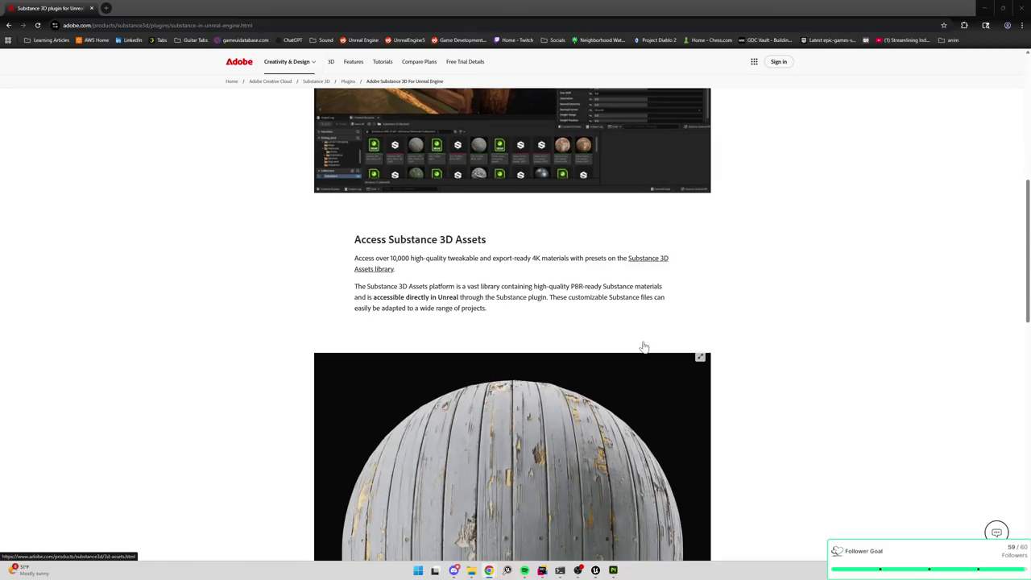
pyautogui.scroll(-1, 644, 346)
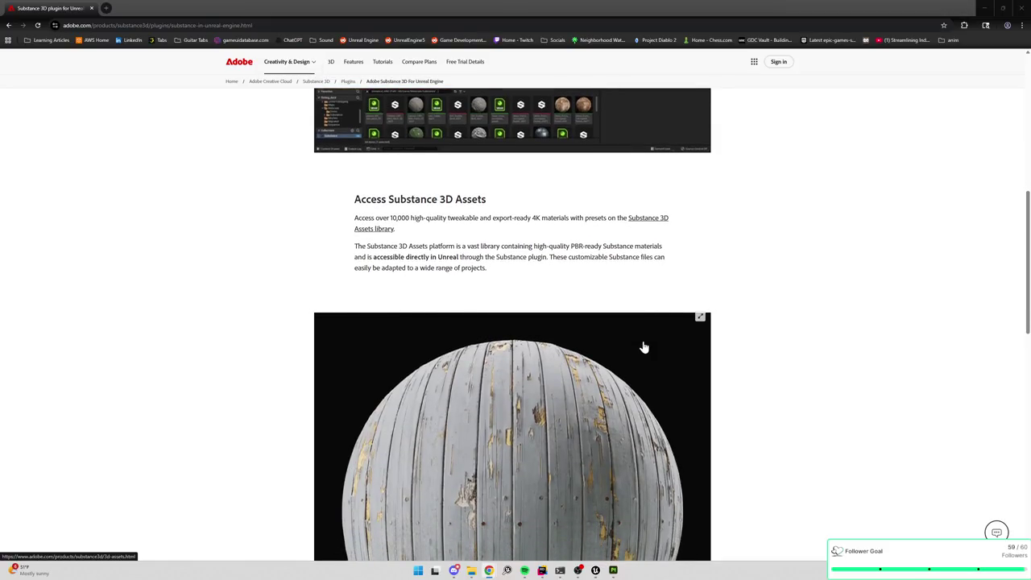
pyautogui.scroll(-5, 643, 347)
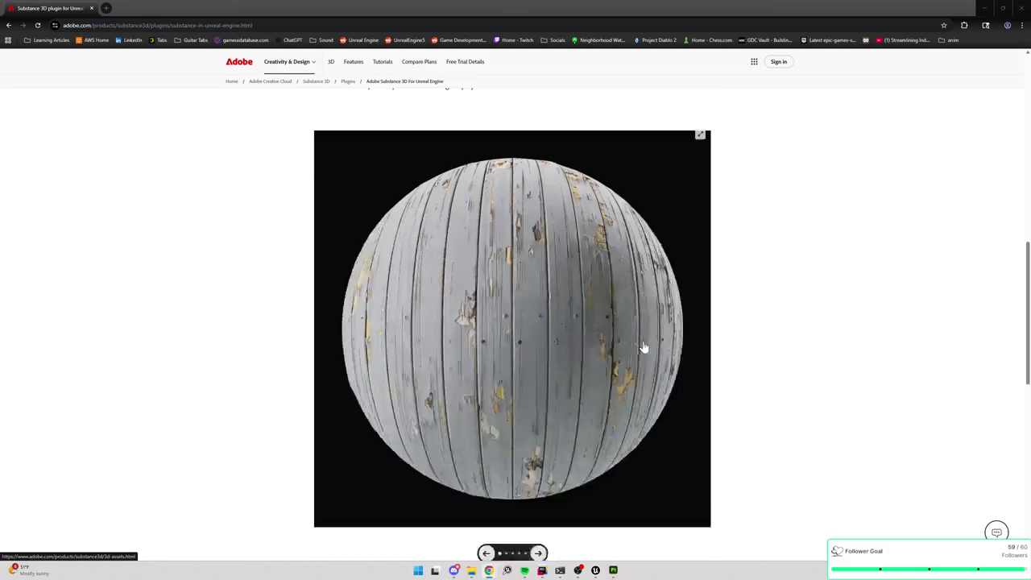
pyautogui.scroll(-1, 642, 347)
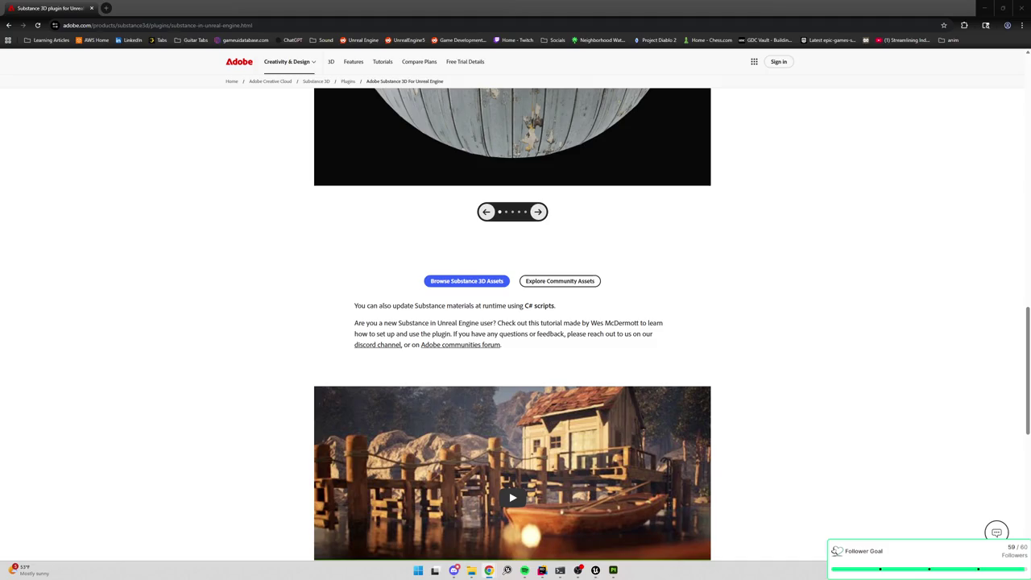
# - Minimize the Substance 3D page and the style guide PDF to return to the Unreal level editor
pyautogui.click(984, 7)
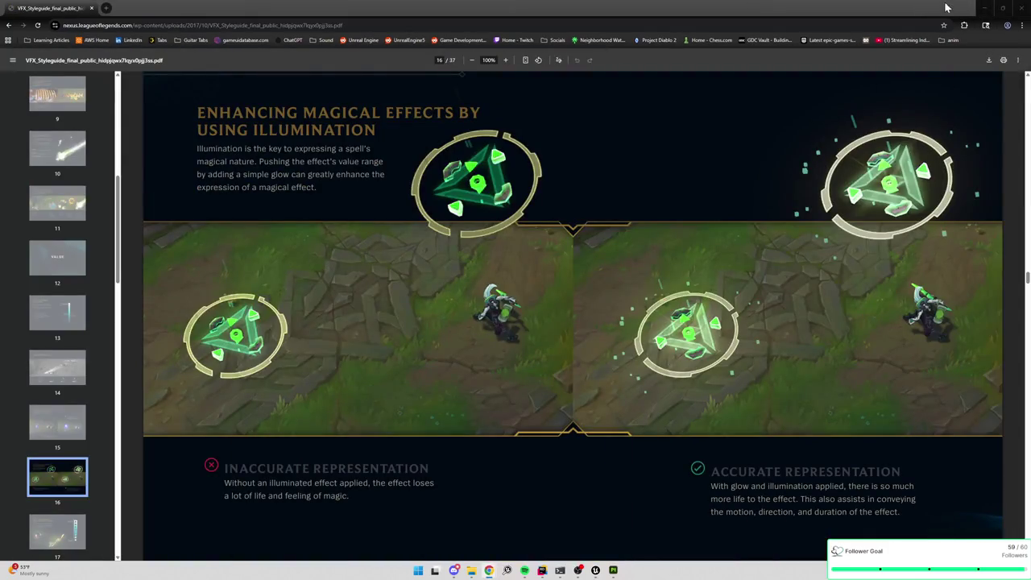
pyautogui.click(984, 7)
pyautogui.click(381, 437)
# - Select the NS_BoltSpell effect and widen the Niagara editor
pyautogui.click(113, 314)
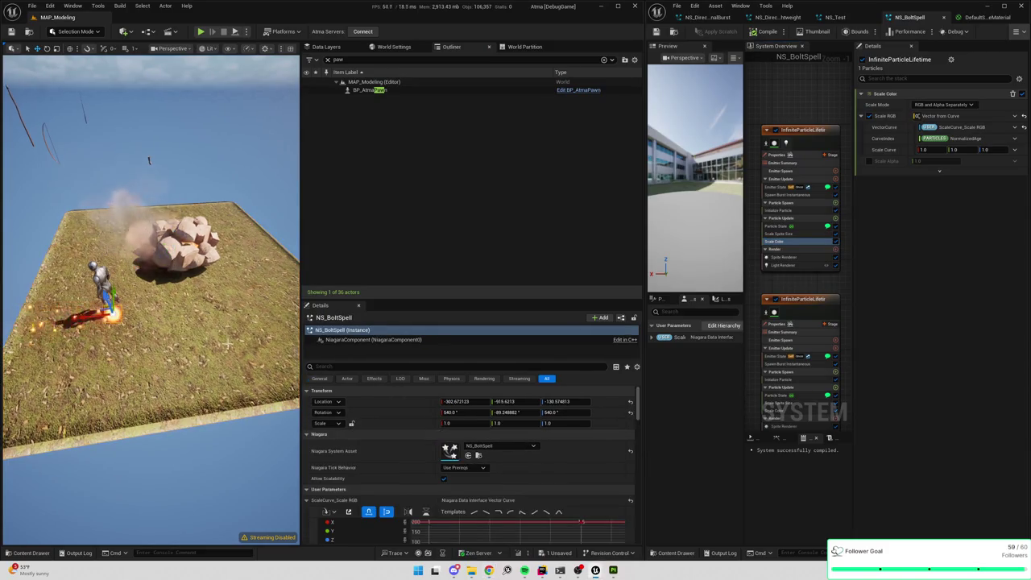
pyautogui.scroll(-3, 491, 495)
pyautogui.scroll(-2, 483, 498)
pyautogui.scroll(-2, 383, 497)
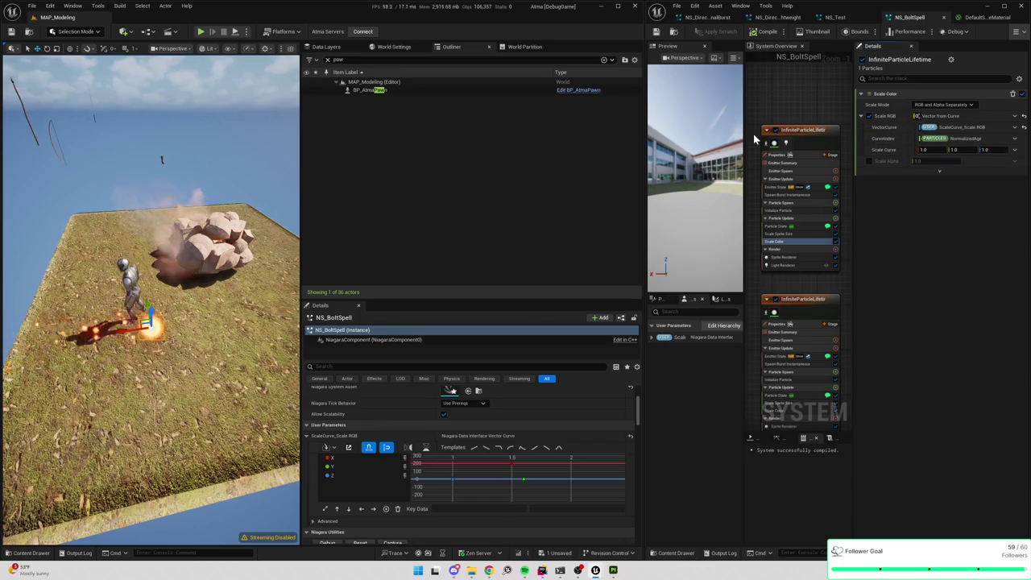
pyautogui.moveTo(645, 137)
pyautogui.mouseDown()
pyautogui.moveTo(545, 143)
pyautogui.moveTo(553, 150)
pyautogui.mouseUp()
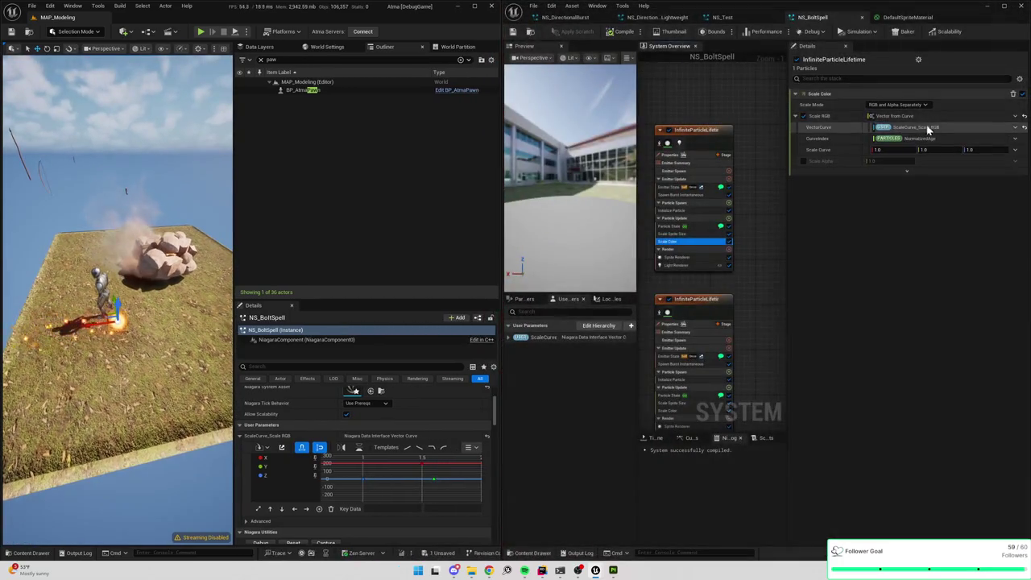
# - Set Scale RGB to Make Vector from Linear Color HSV and search 'cur' for its Color input
pyautogui.click(1014, 116)
pyautogui.write('hs')
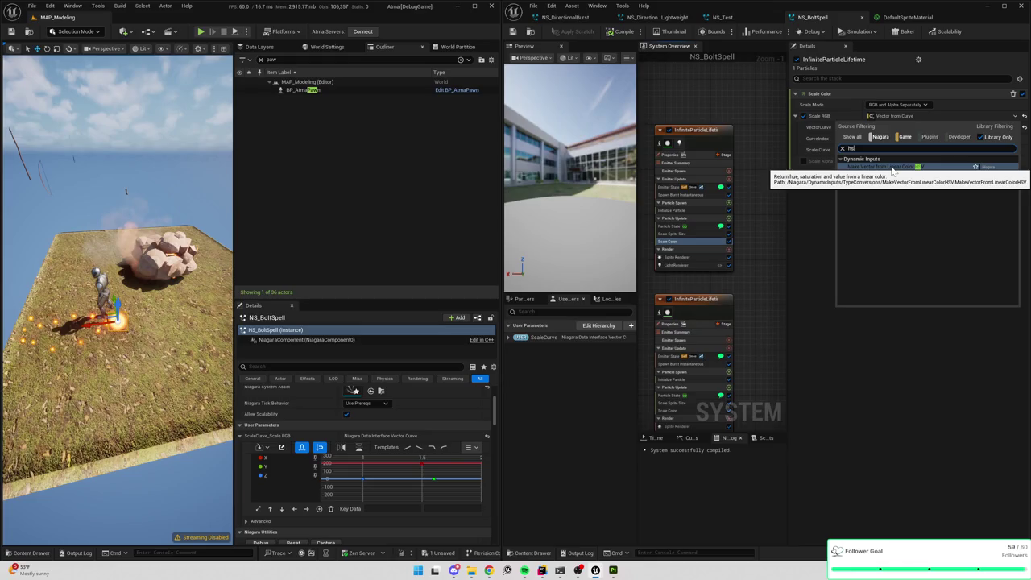
pyautogui.click(809, 206)
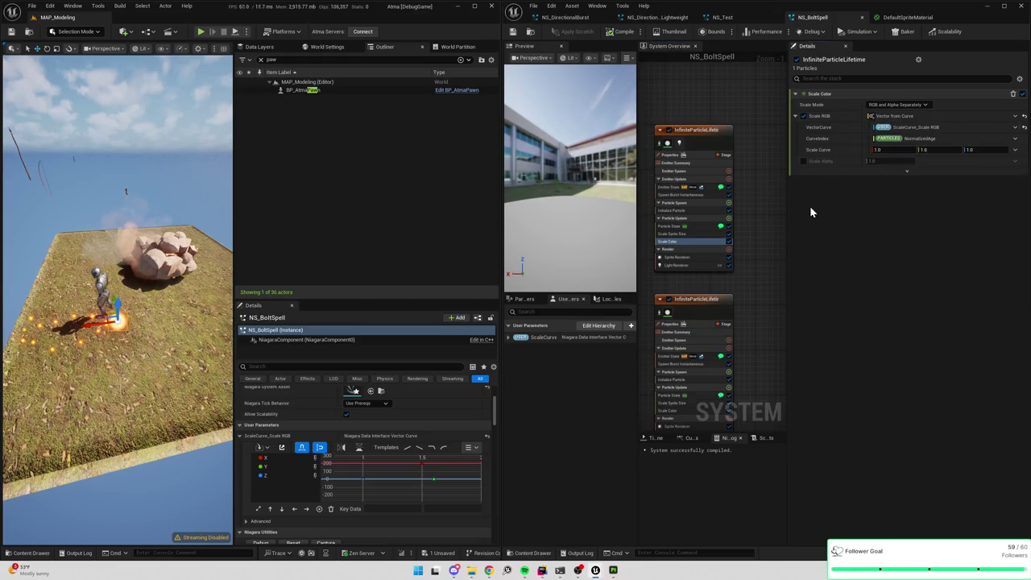
pyautogui.click(1012, 129)
pyautogui.write('Nor')
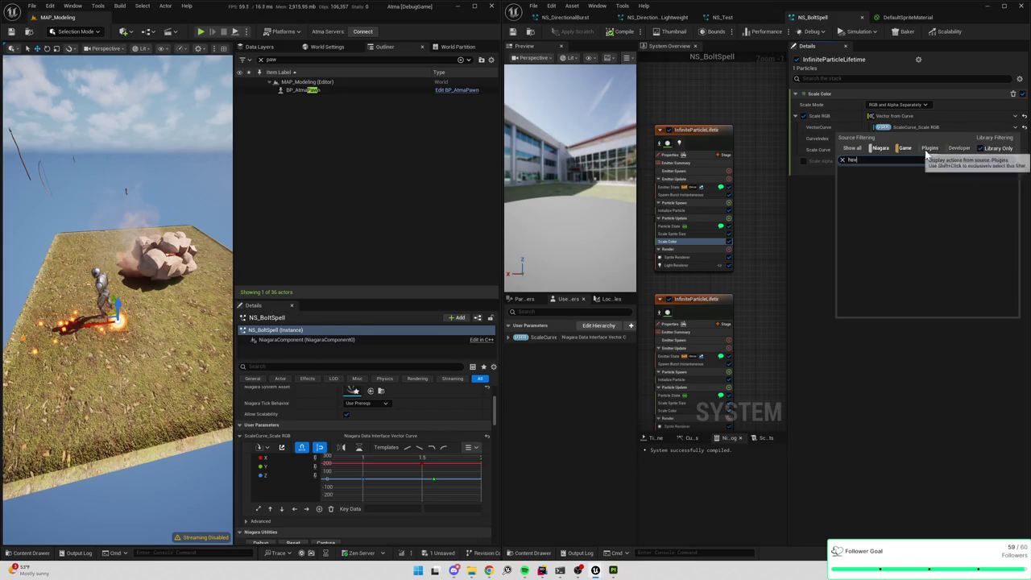
pyautogui.click(832, 203)
pyautogui.click(1014, 116)
pyautogui.write('sv')
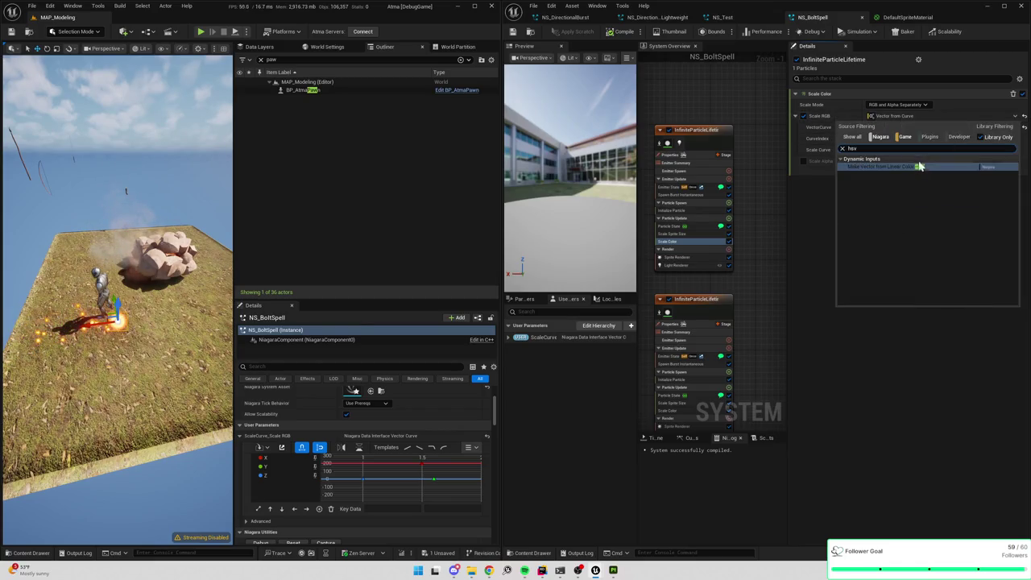
pyautogui.click(918, 167)
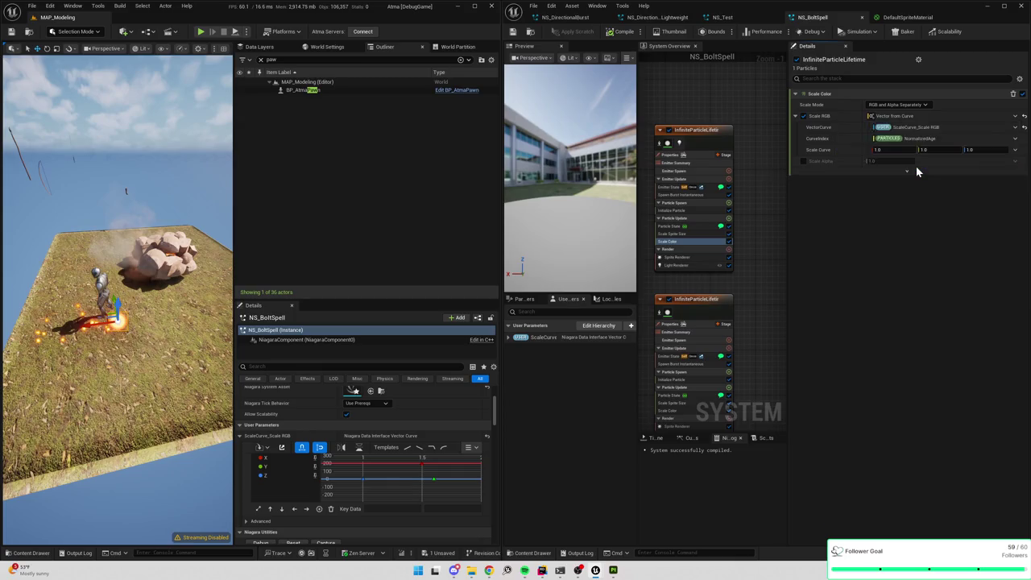
pyautogui.click(1016, 128)
pyautogui.write('cur')
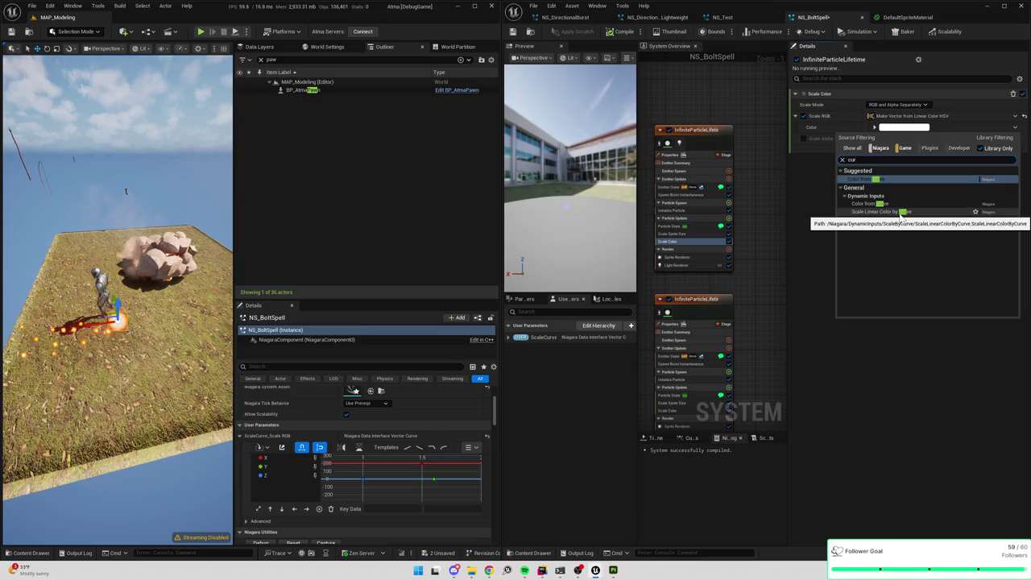
# - Set Color to Color from Curve, expose ColorCurve as a new user parameter, and save the system
pyautogui.click(876, 204)
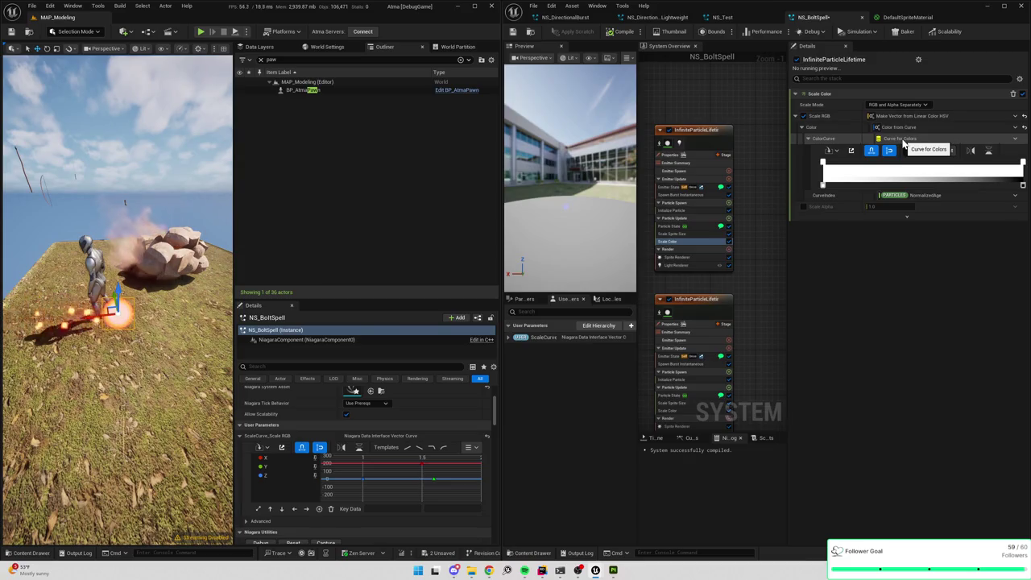
pyautogui.click(1015, 140)
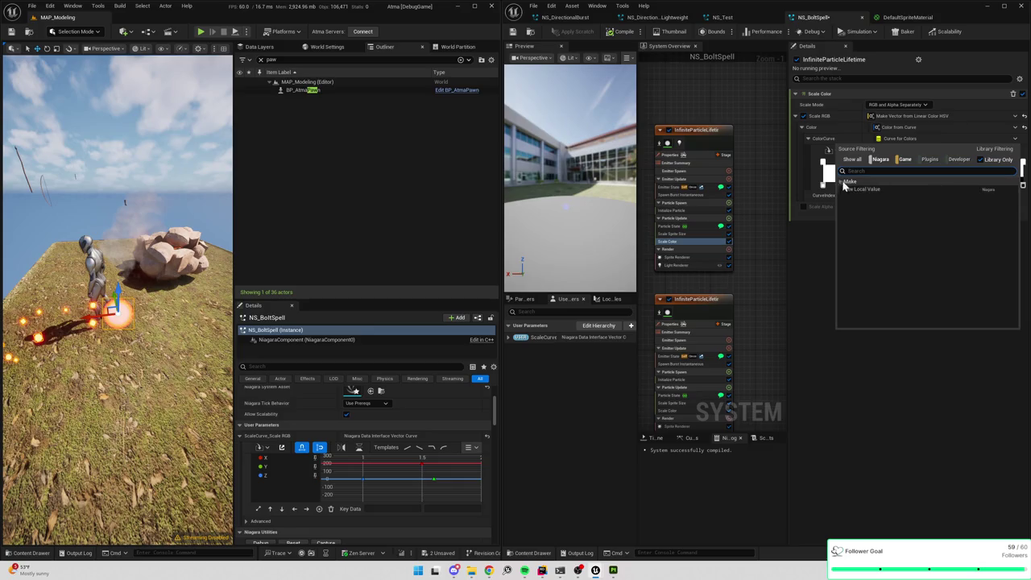
pyautogui.click(873, 221)
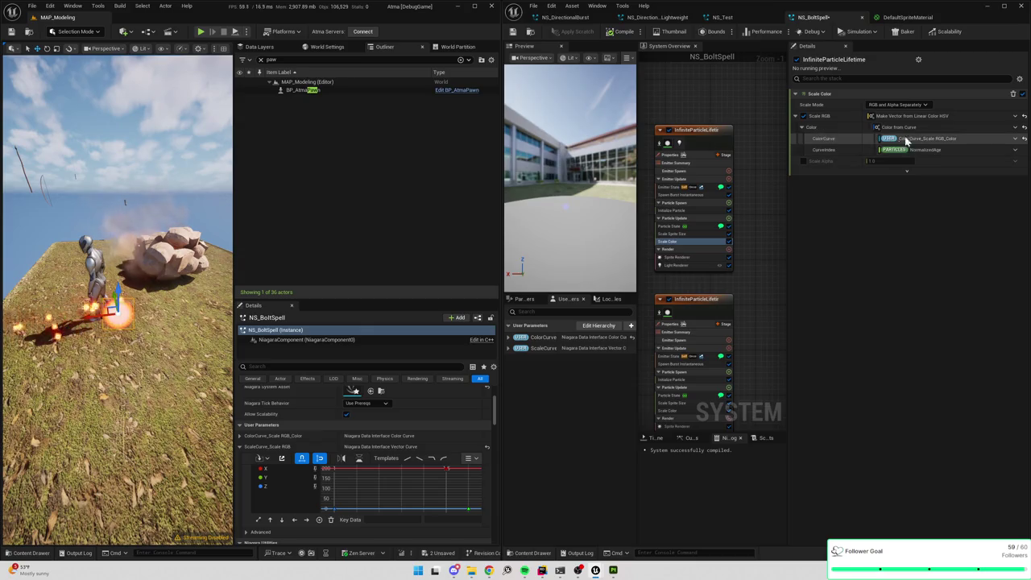
pyautogui.hotkey('ctrl', 's')
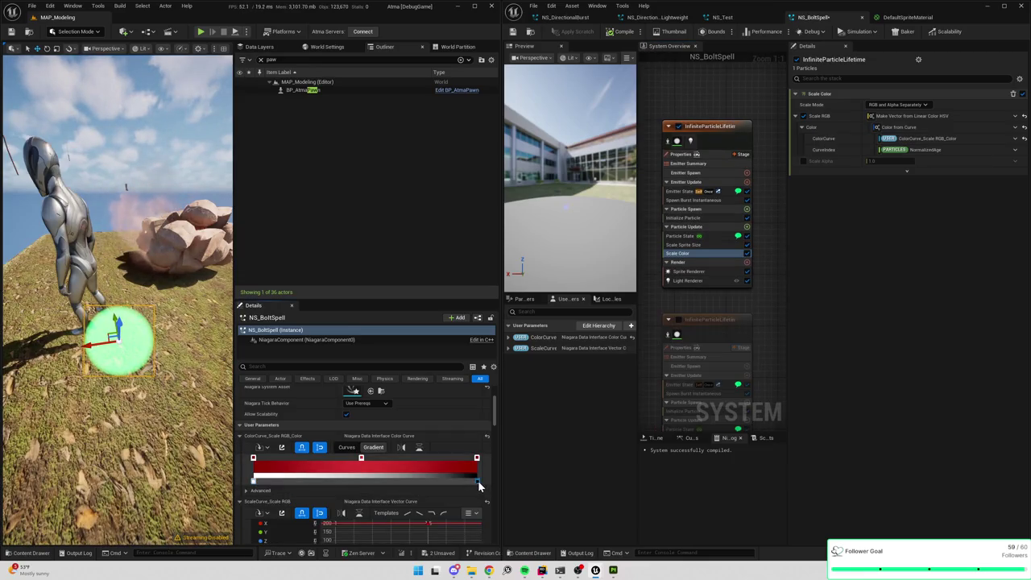
# - Delete the extra middle alpha stop and set the right alpha stop to 1 for full opacity
pyautogui.click(479, 484)
pyautogui.click(487, 491)
pyautogui.click(454, 482)
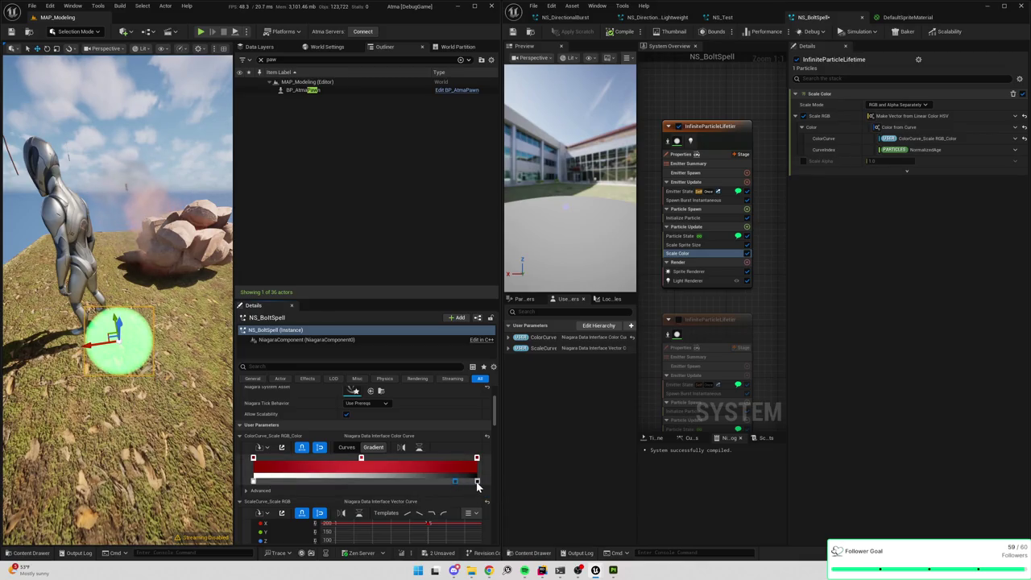
pyautogui.click(477, 485)
pyautogui.click(456, 482)
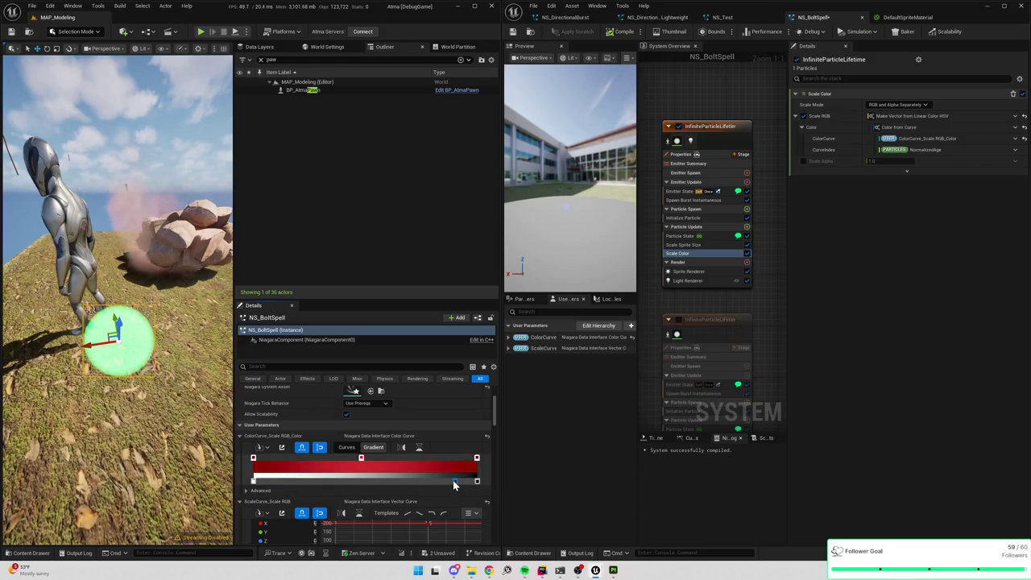
pyautogui.rightClick(455, 482)
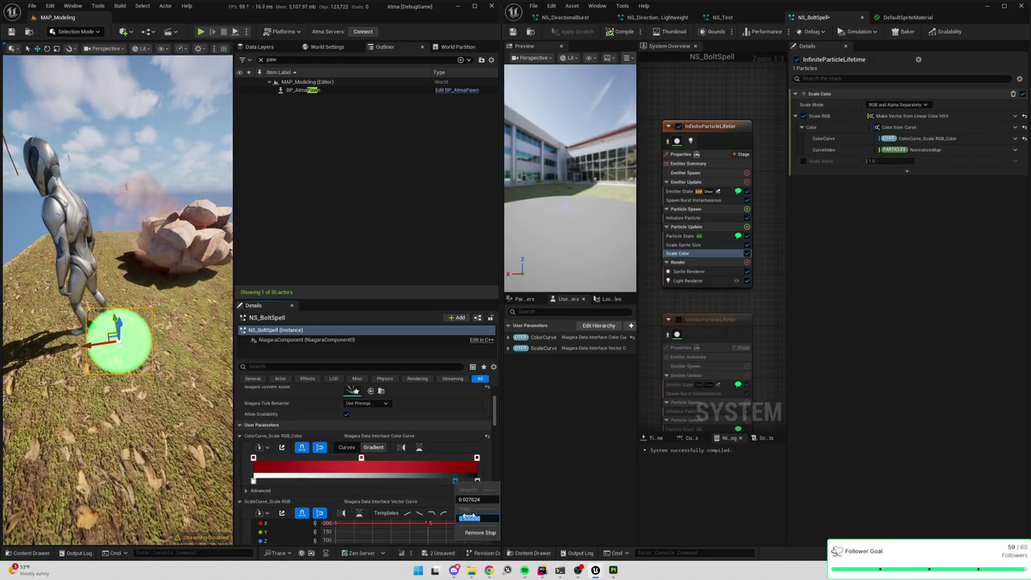
pyautogui.click(474, 533)
pyautogui.click(477, 481)
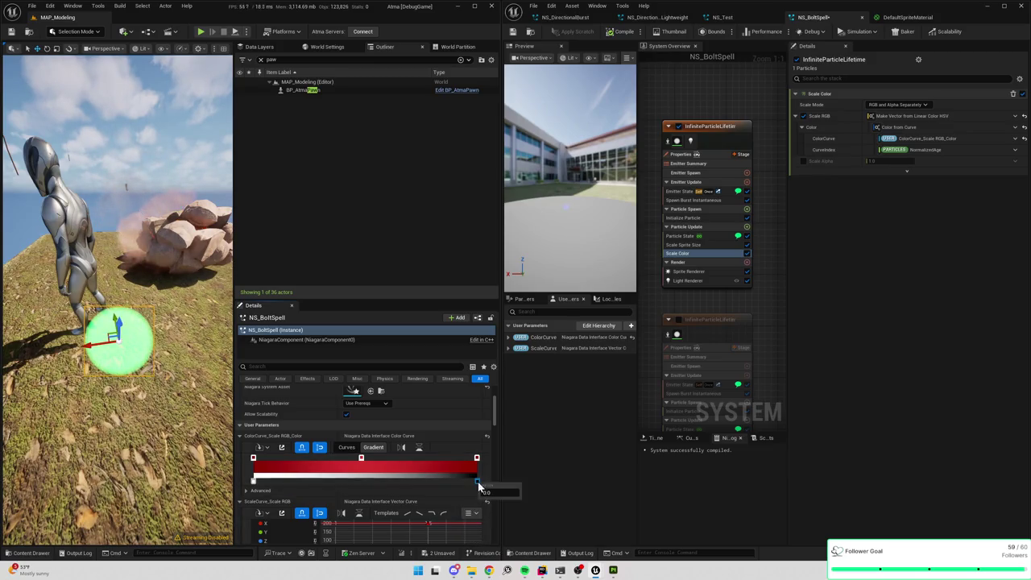
pyautogui.write('1')
pyautogui.press('Return')
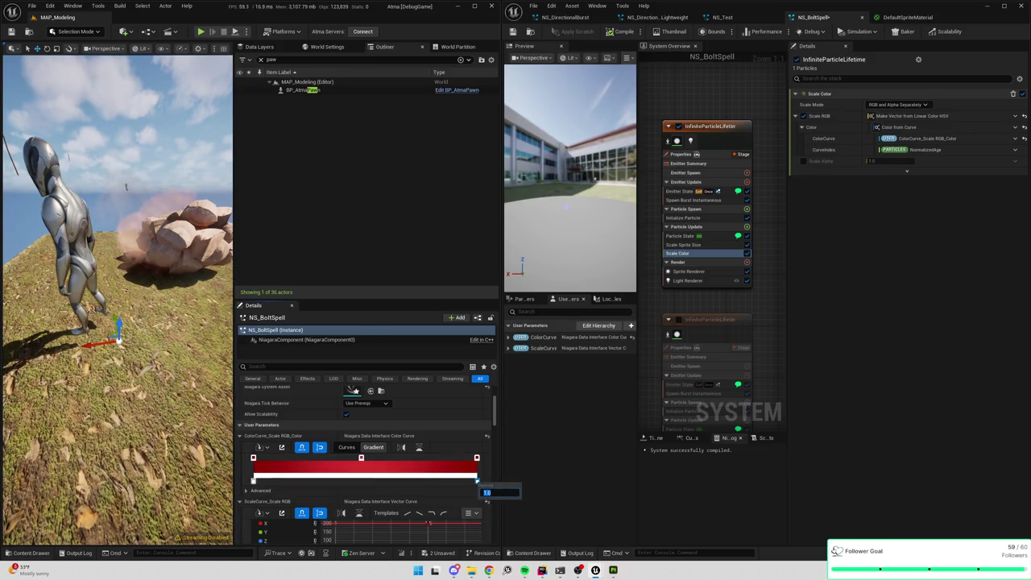
pyautogui.click(539, 476)
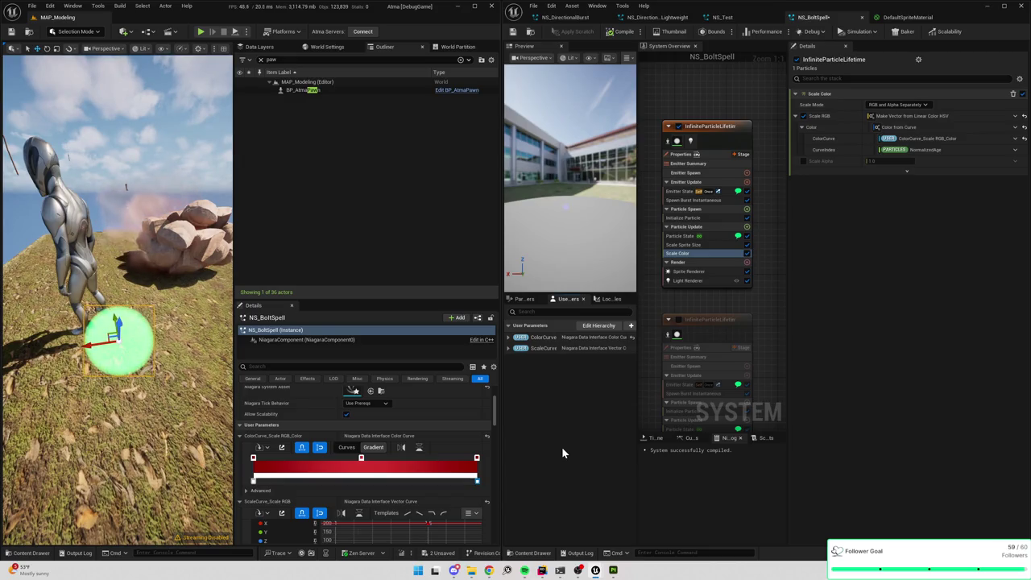
# - Frame the sphere and set the right colour stop's value to 0.533
pyautogui.doubleClick(478, 459)
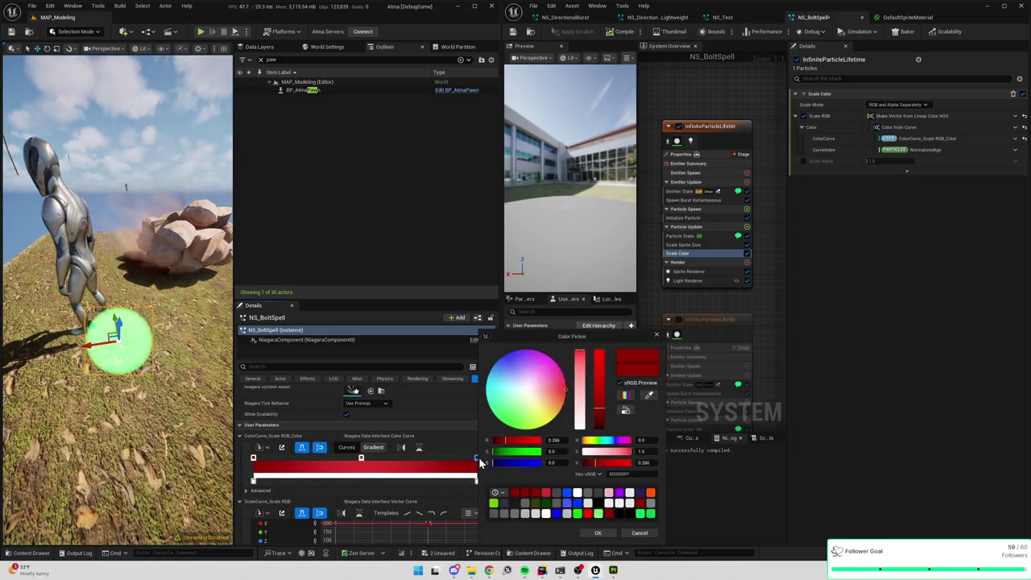
pyautogui.click(600, 532)
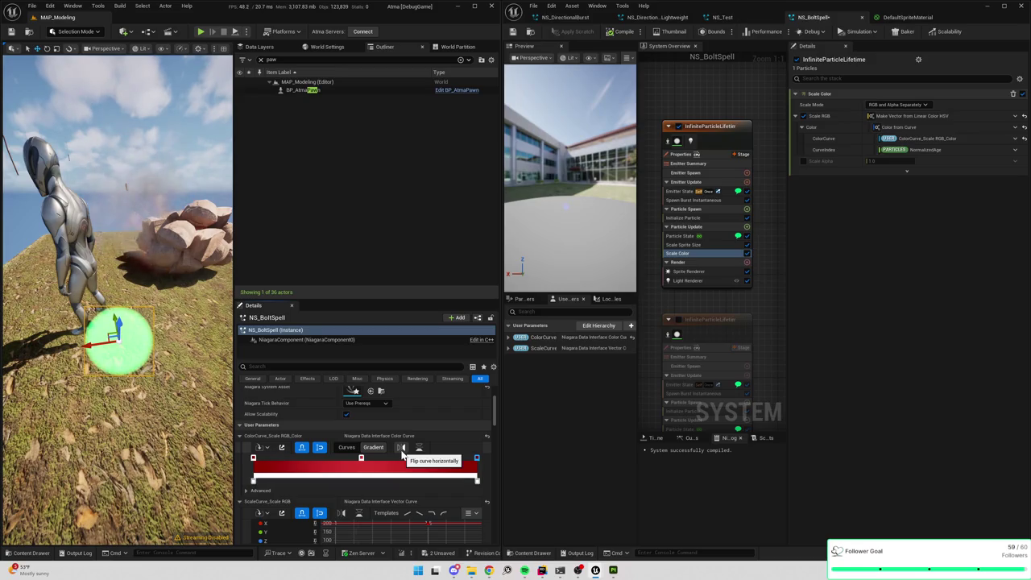
pyautogui.press('f')
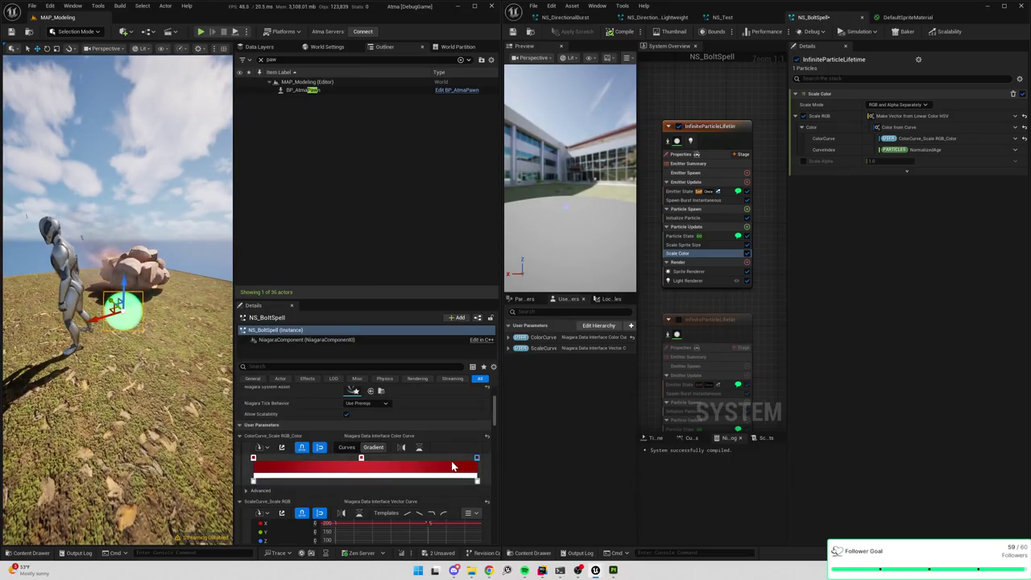
pyautogui.doubleClick(477, 460)
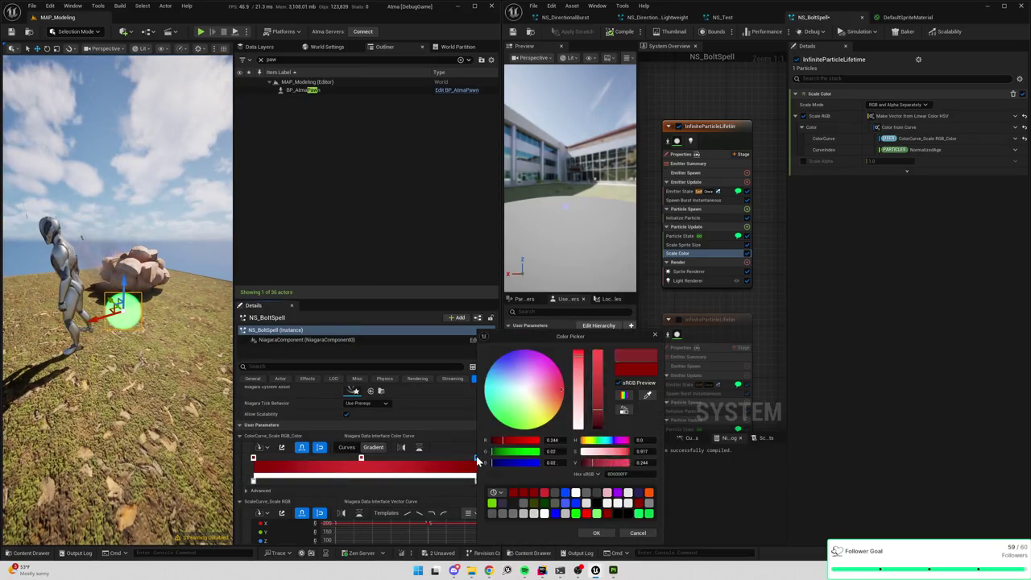
pyautogui.moveTo(595, 463); pyautogui.dragTo(605, 463)
pyautogui.click(642, 463)
pyautogui.write('0.533')
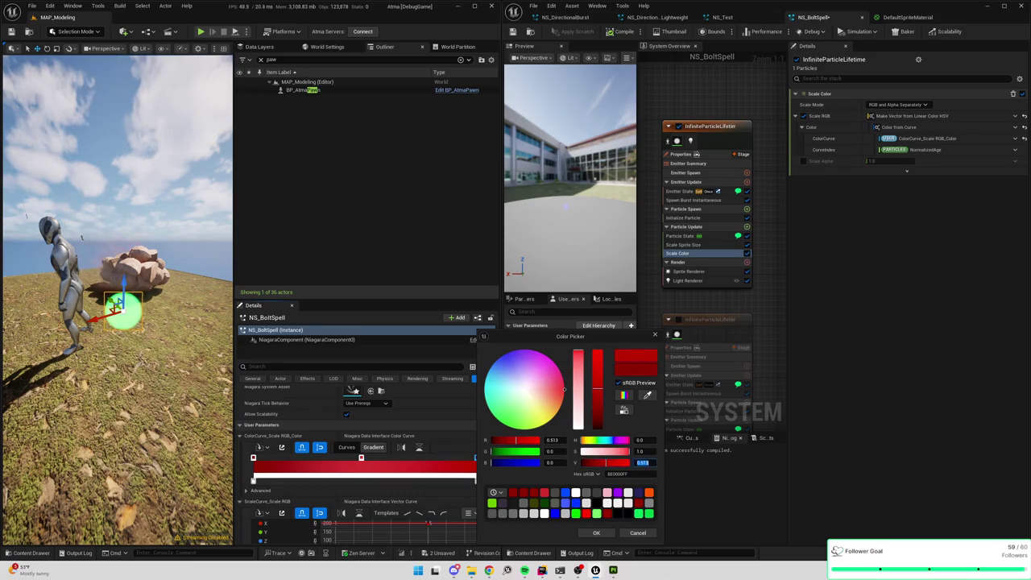
pyautogui.press('Return')
pyautogui.click(596, 532)
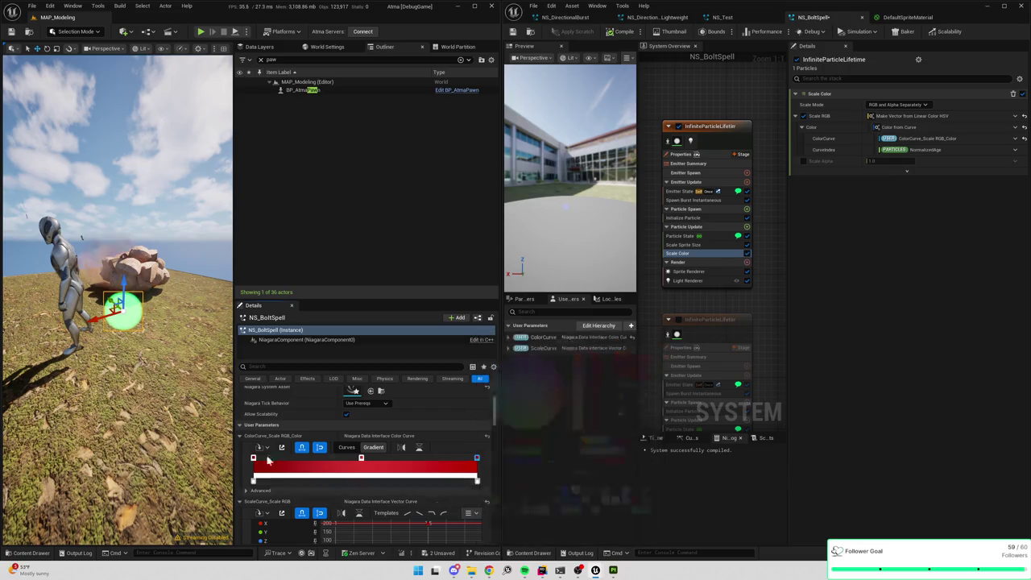
# - Set the left colour stop's value to 0.533 and the right stop's value to 0.7
pyautogui.doubleClick(254, 458)
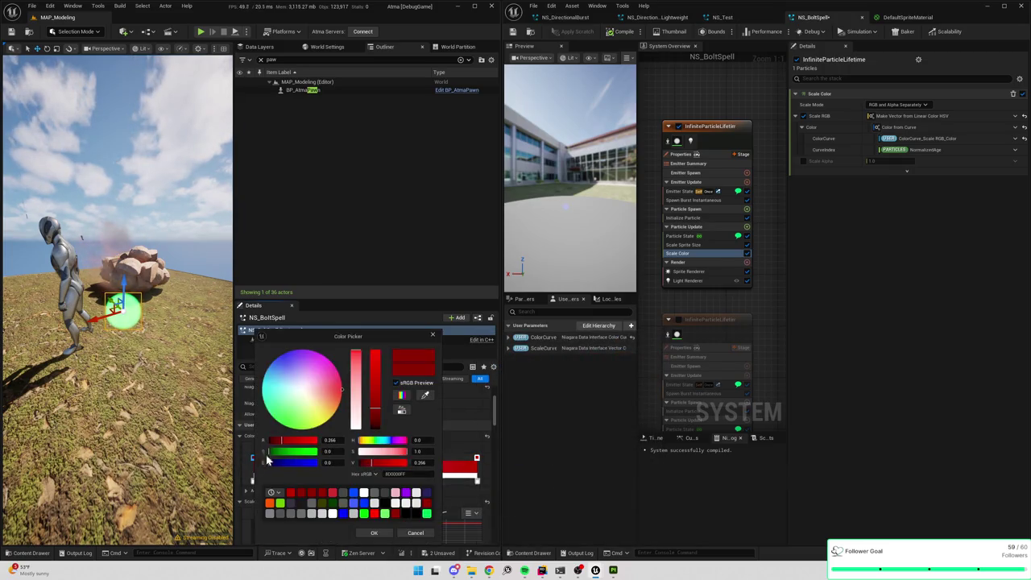
pyautogui.click(422, 462)
pyautogui.write('0.5')
pyautogui.press('Return')
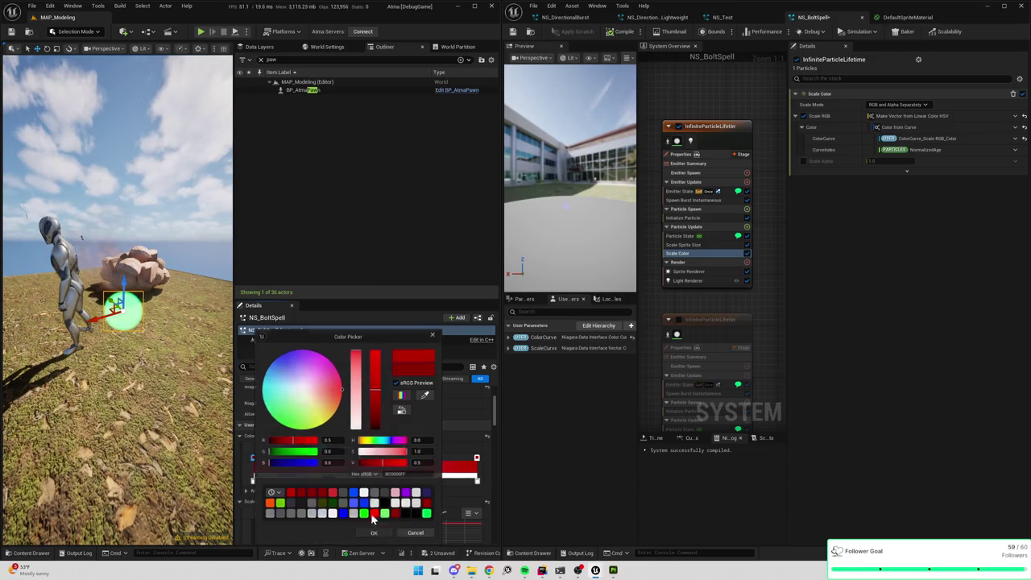
pyautogui.click(379, 531)
pyautogui.doubleClick(359, 457)
pyautogui.click(525, 462)
pyautogui.write('0.7')
pyautogui.press('Return')
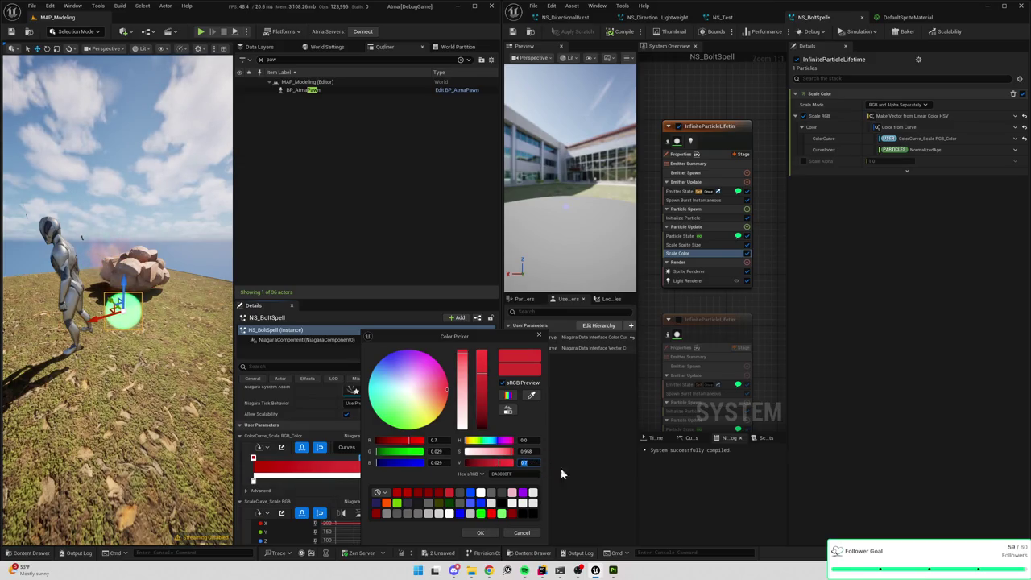
pyautogui.click(480, 532)
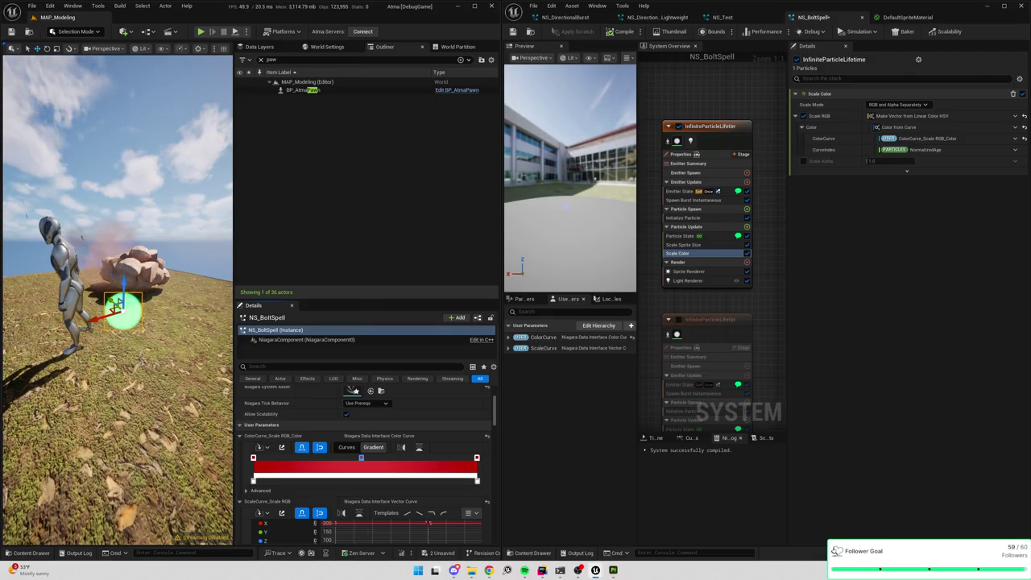
# - Widen the editor, open the Content Drawer, and search Content for 'cloud'
pyautogui.moveTo(501, 170)
pyautogui.mouseDown()
pyautogui.moveTo(781, 169)
pyautogui.moveTo(655, 169)
pyautogui.mouseUp()
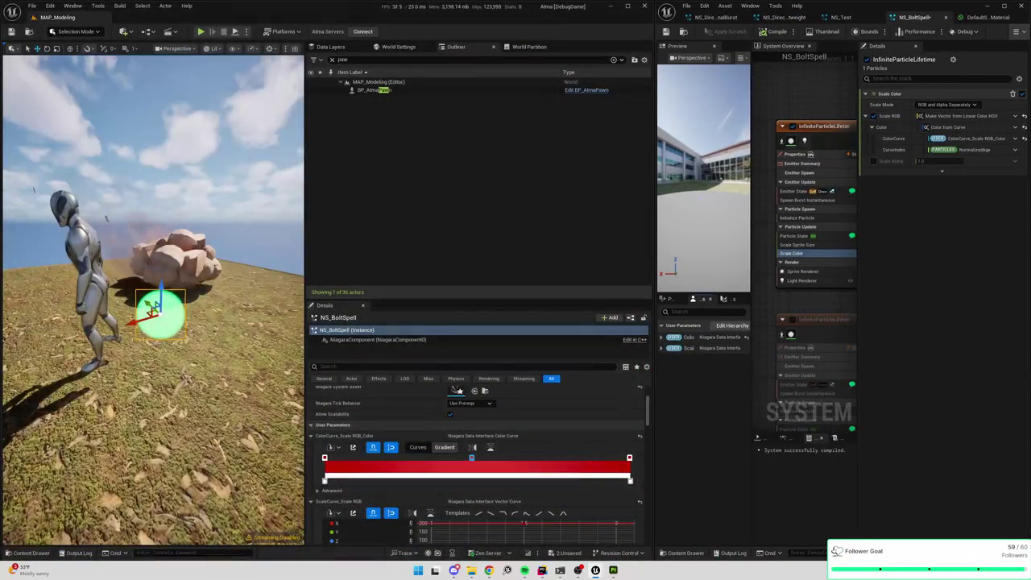
pyautogui.hotkey('ctrl', 'space')
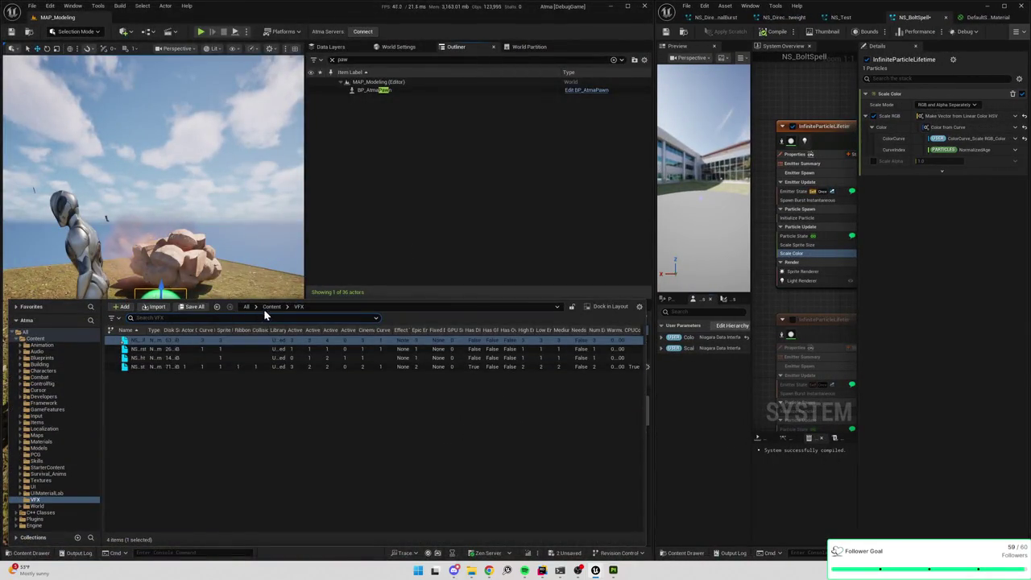
pyautogui.click(271, 306)
pyautogui.write('cloud')
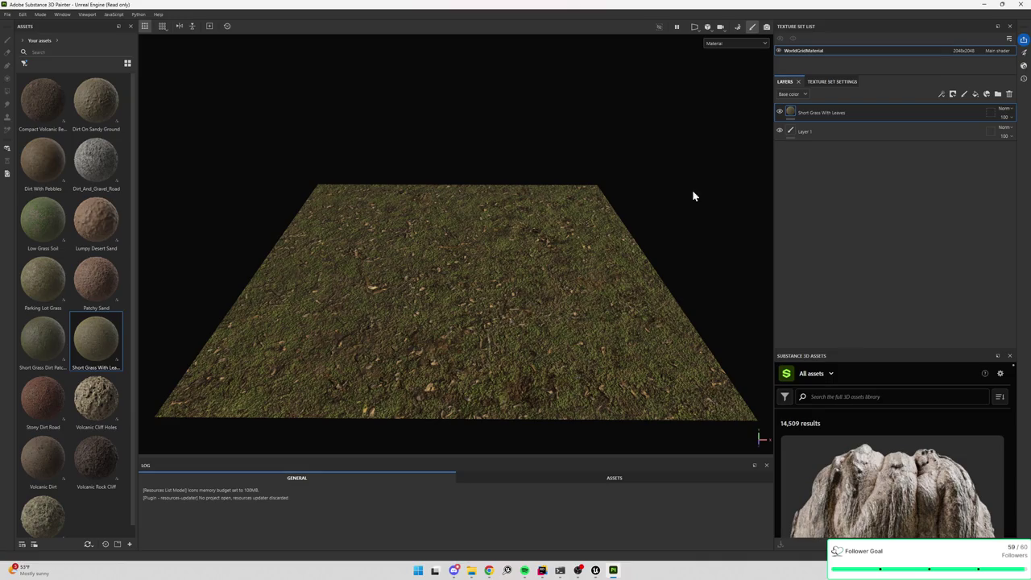
# - Search all asset libraries for 'cloud', then delete the Short Grass With Leaves layer
pyautogui.click(32, 16)
pyautogui.click(29, 16)
pyautogui.click(22, 40)
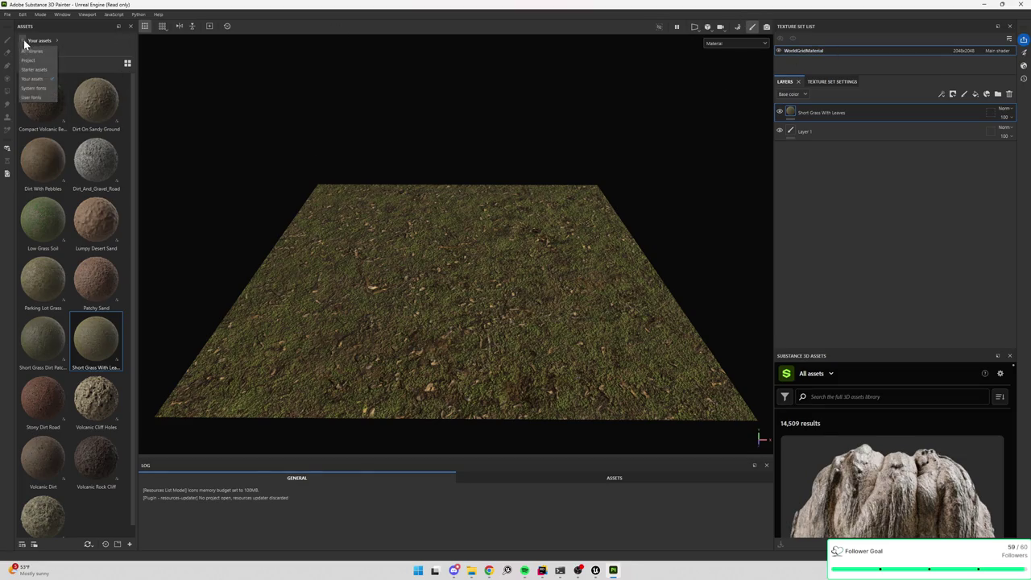
pyautogui.click(33, 51)
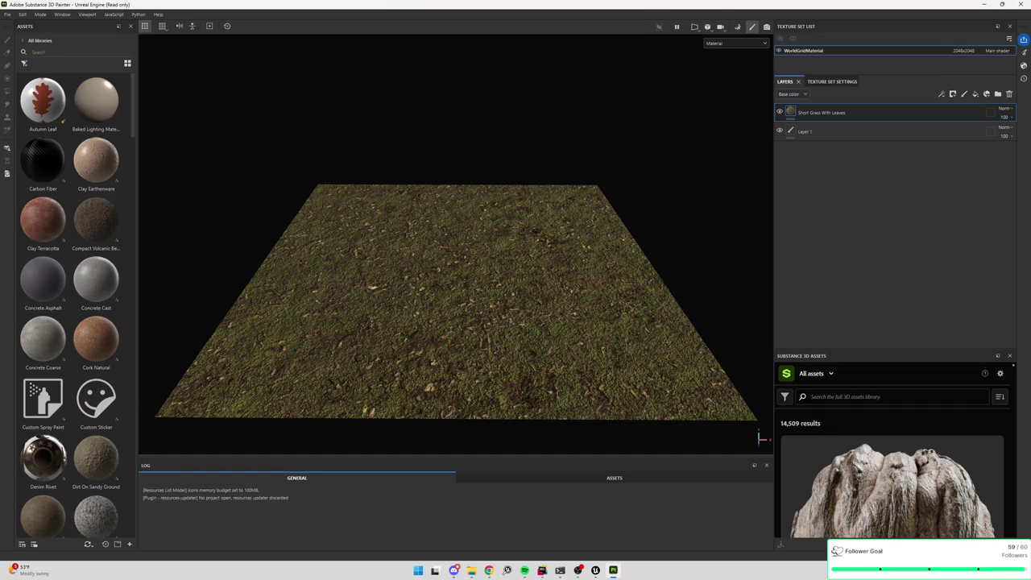
pyautogui.write('cloud')
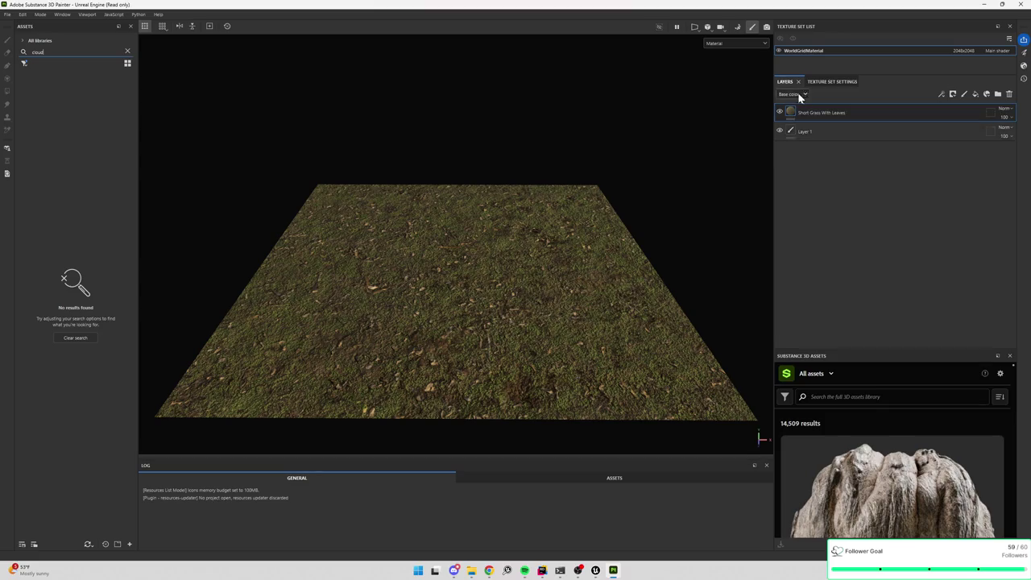
pyautogui.press('Delete')
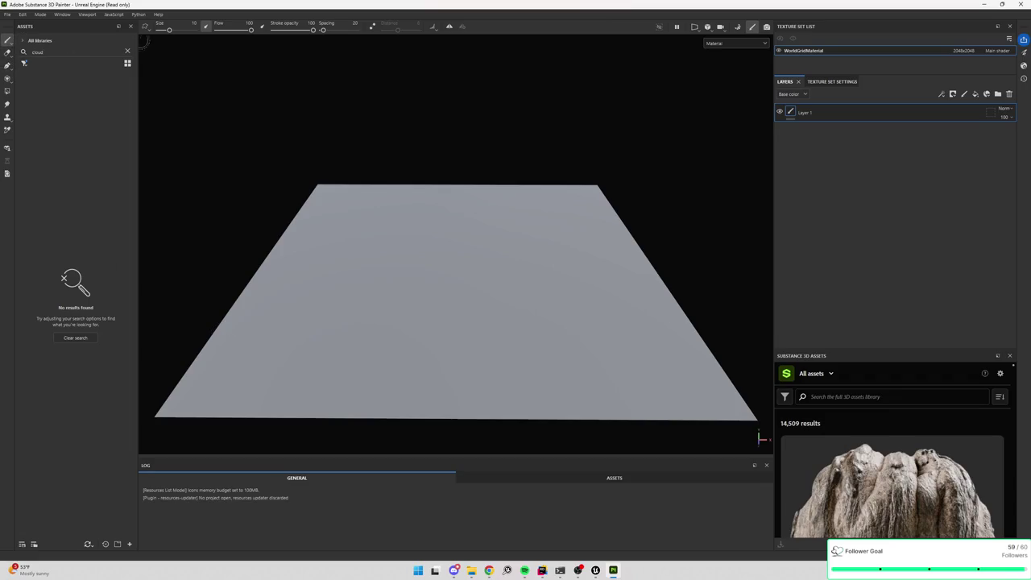
# - Clear the cloud asset search and add a Fill effect to Layer 1
pyautogui.click(127, 51)
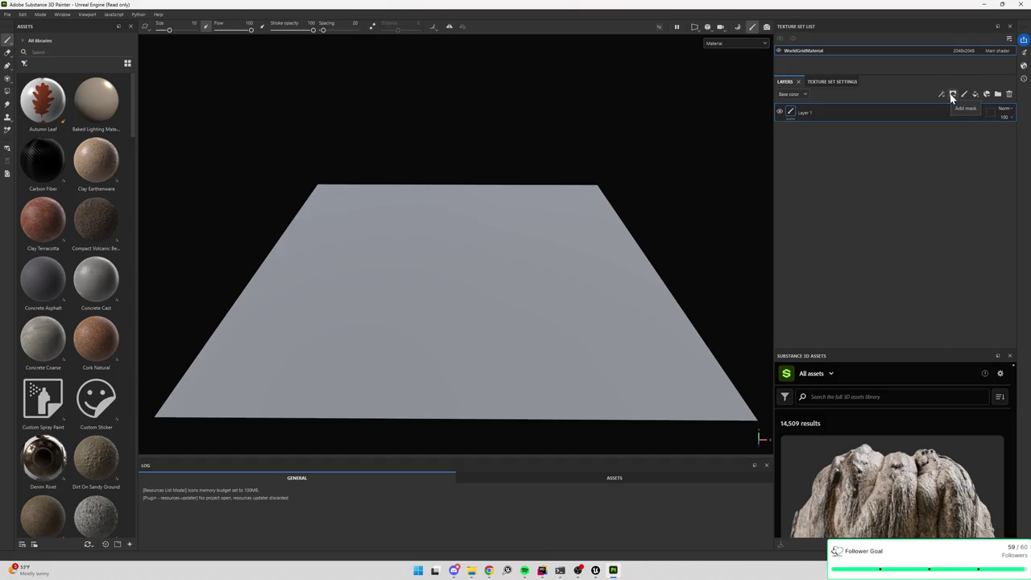
pyautogui.rightClick(833, 132)
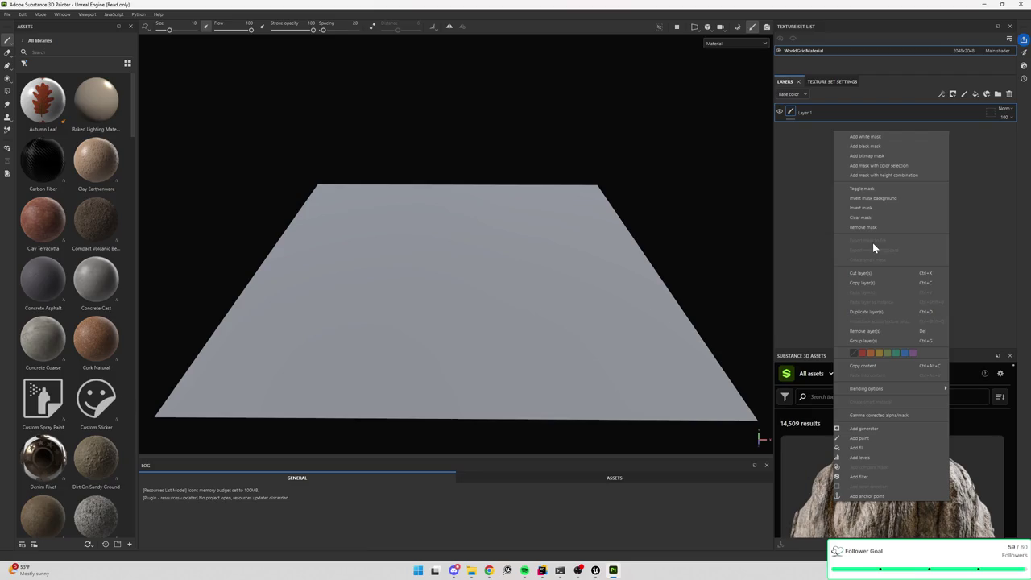
pyautogui.click(870, 447)
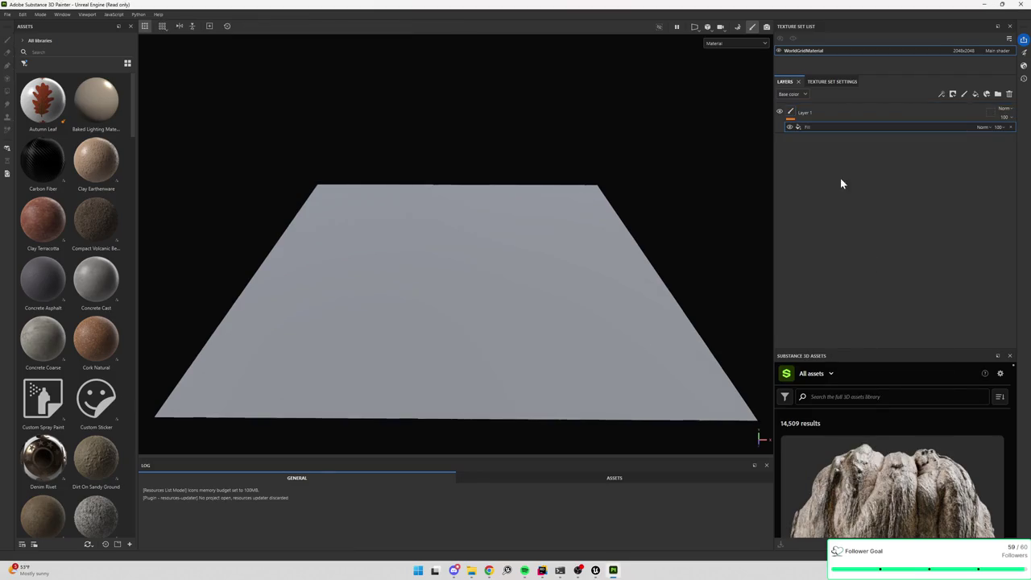
# - Keep the Fill effect's blend mode at Normal, and add then delete an empty generator
pyautogui.rightClick(810, 126)
pyautogui.press('Escape')
pyautogui.click(984, 127)
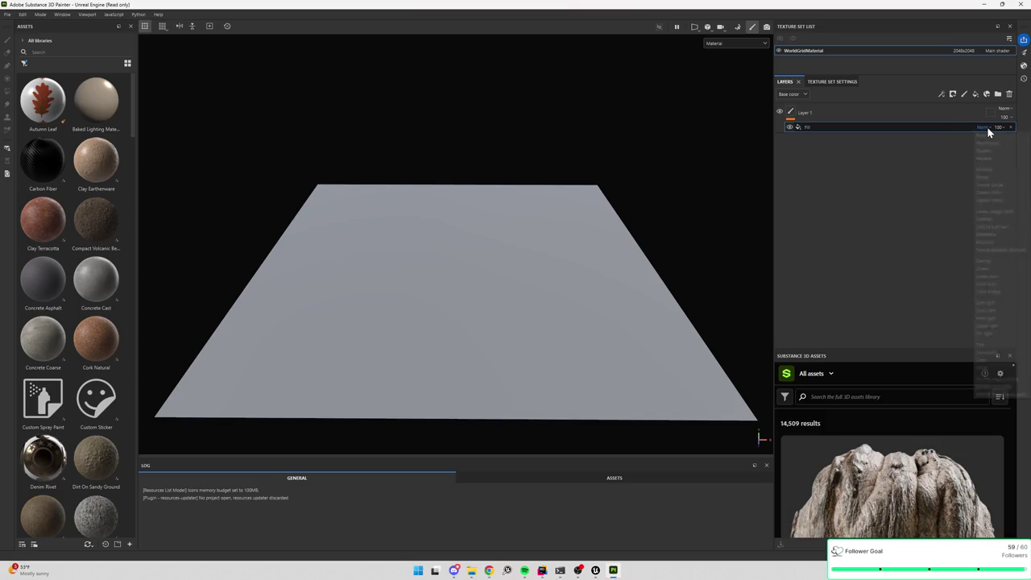
pyautogui.click(988, 133)
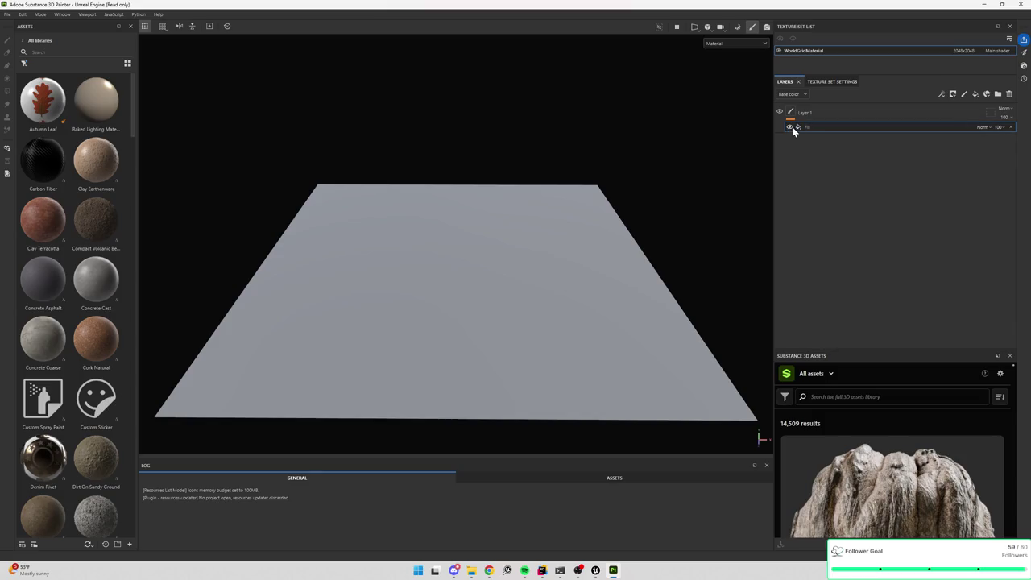
pyautogui.rightClick(812, 125)
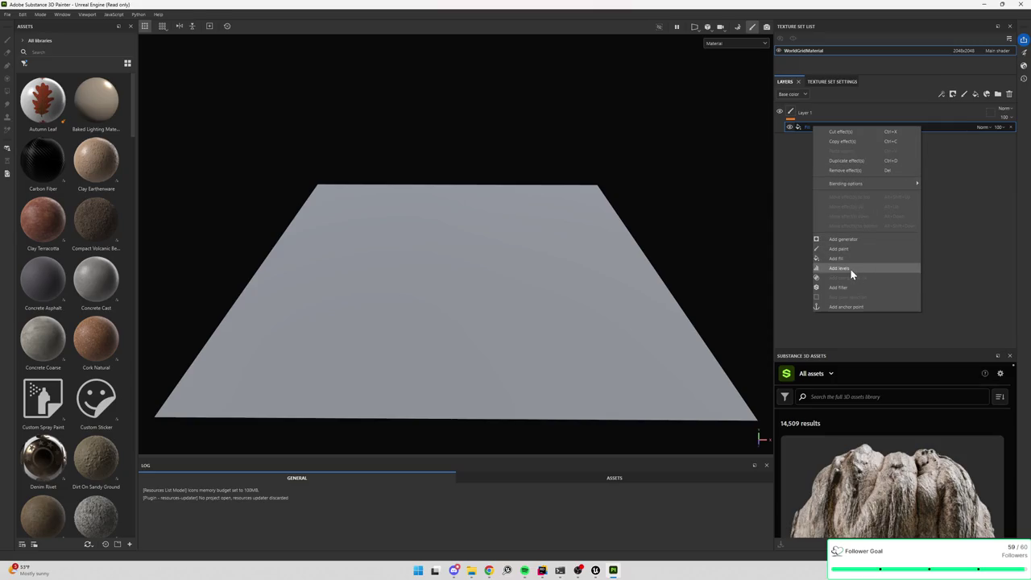
pyautogui.click(850, 239)
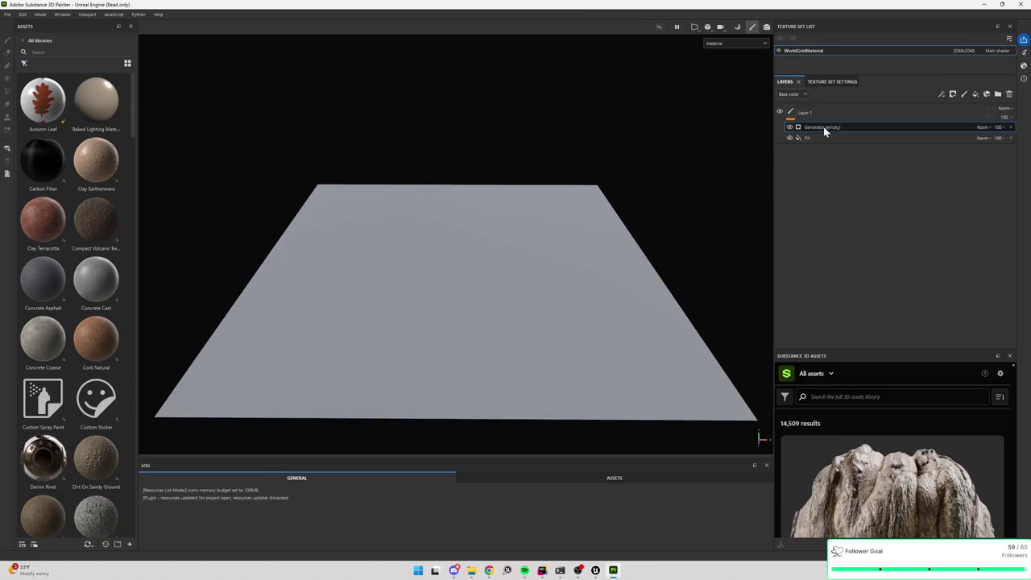
pyautogui.press('Delete')
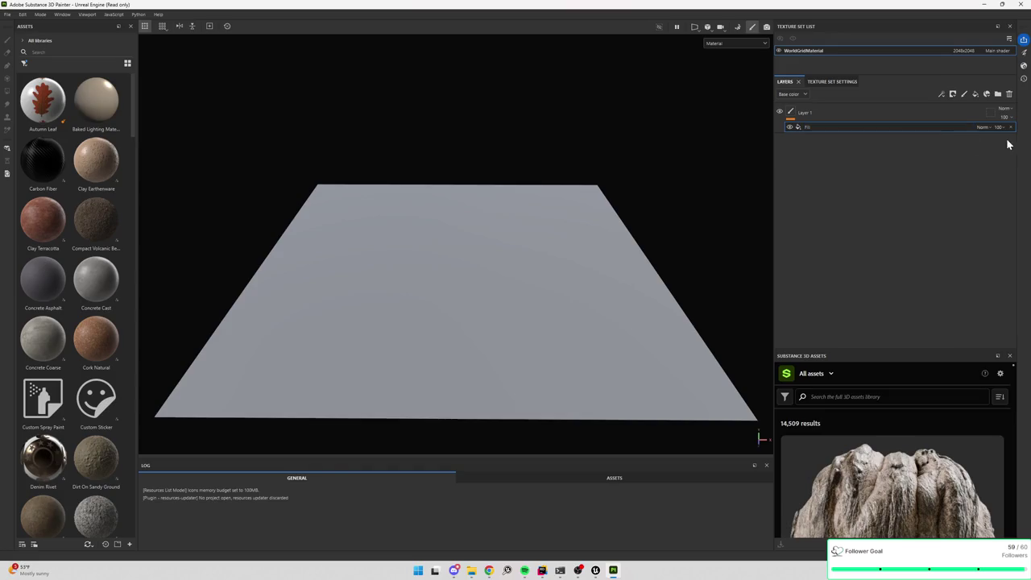
pyautogui.click(986, 95)
pyautogui.doubleClick(934, 104)
pyautogui.write('cloud')
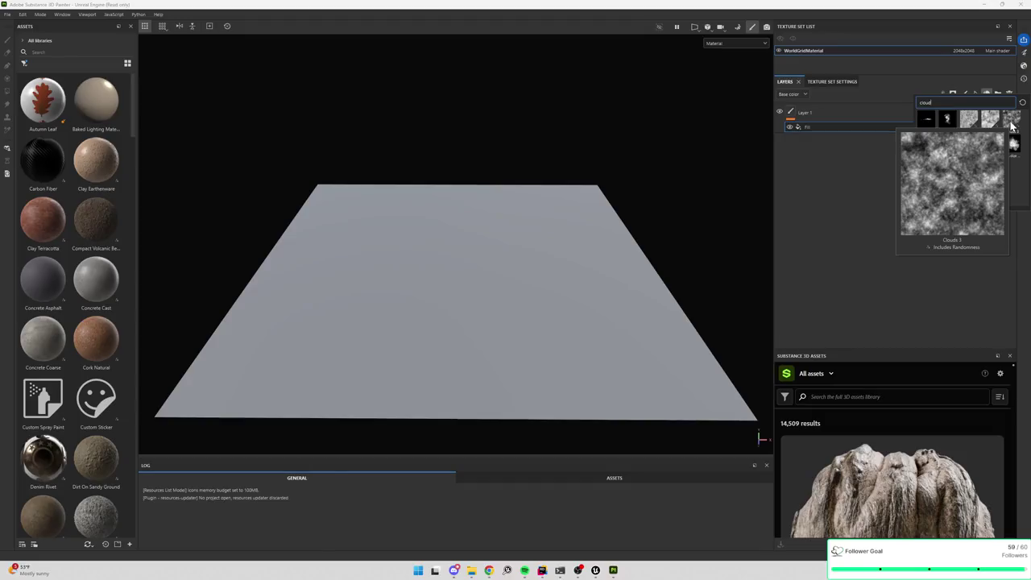
pyautogui.moveTo(924, 149)
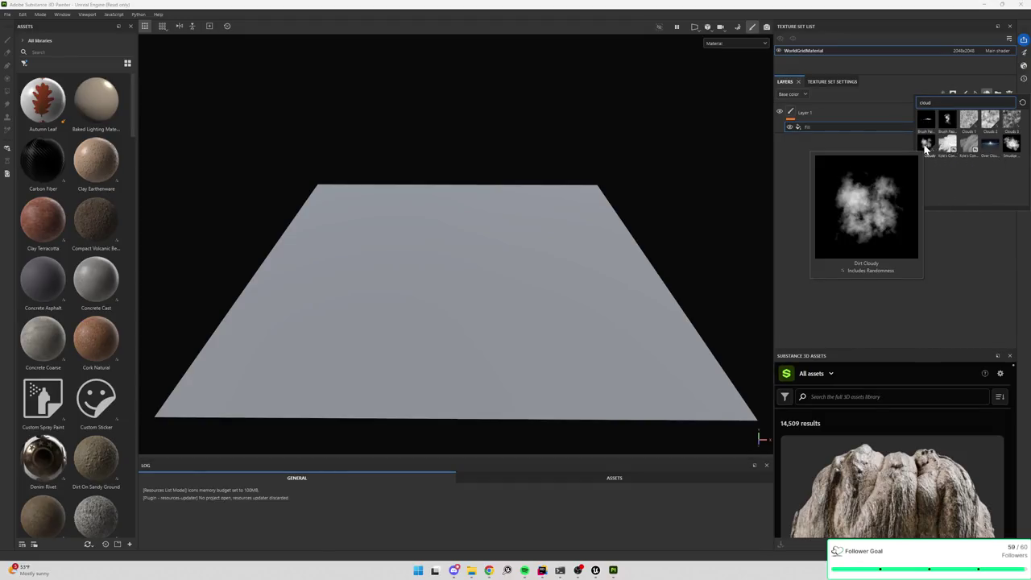
pyautogui.moveTo(971, 149)
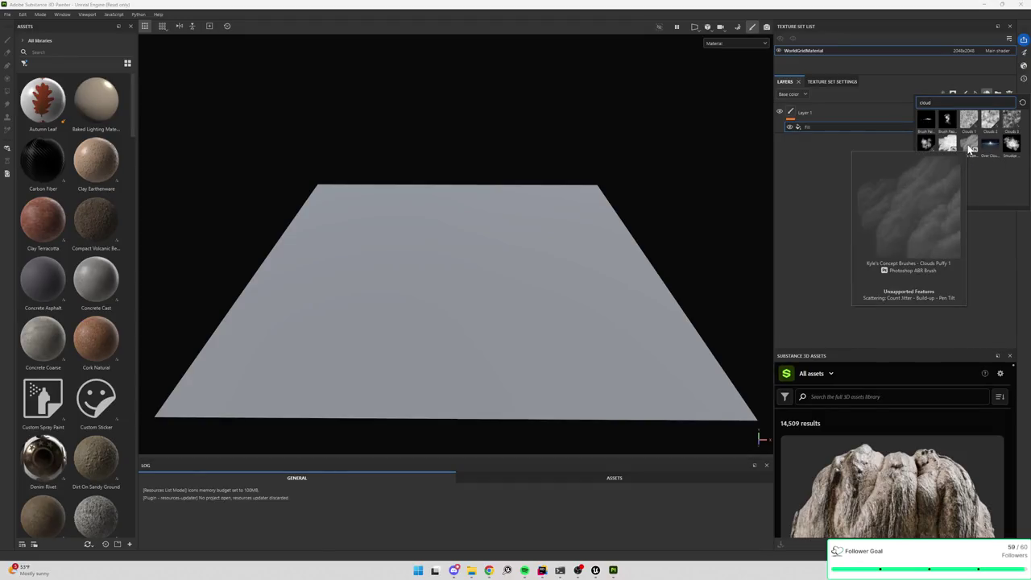
pyautogui.moveTo(963, 128)
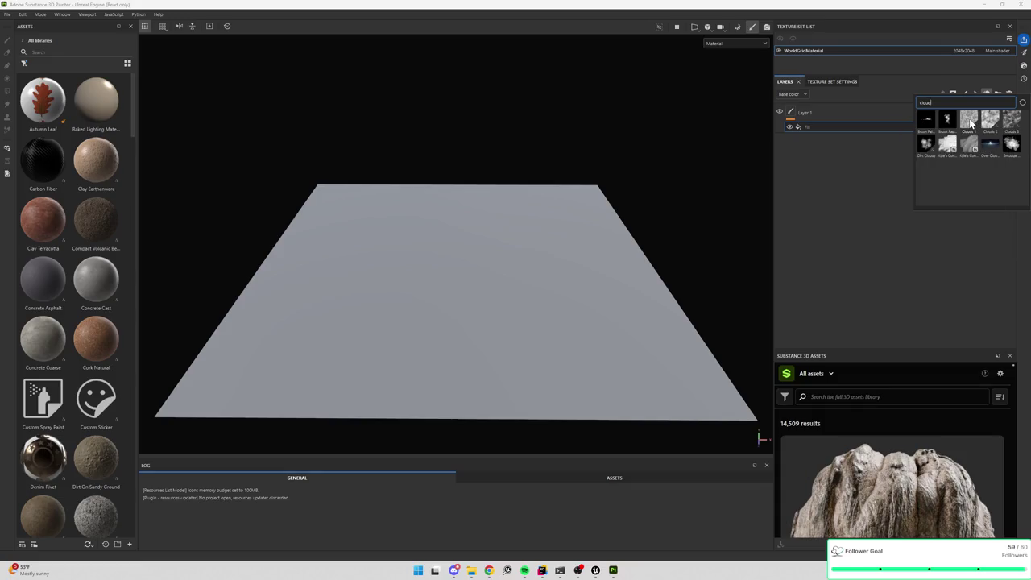
pyautogui.click(1004, 127)
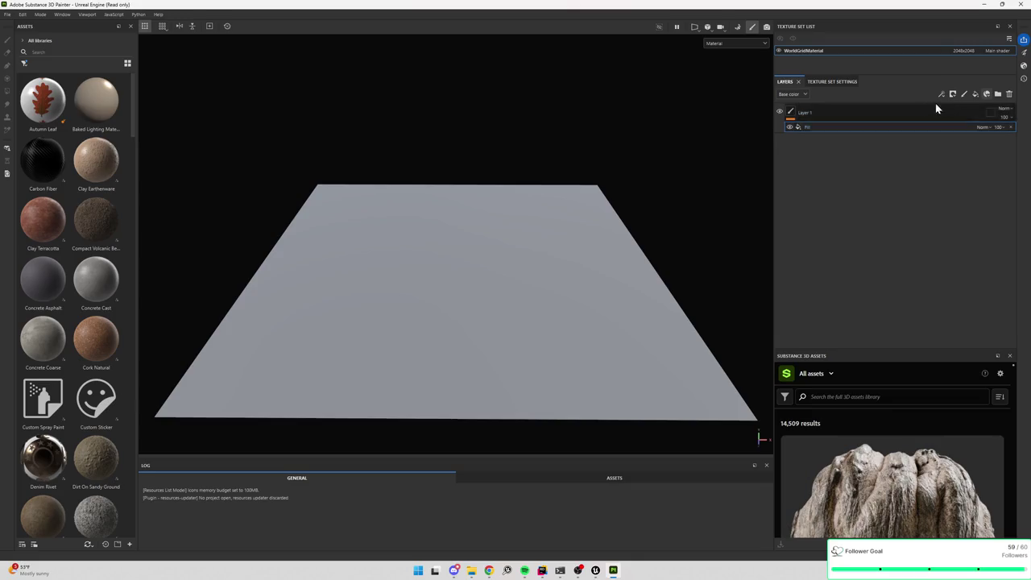
pyautogui.click(987, 93)
pyautogui.click(1012, 121)
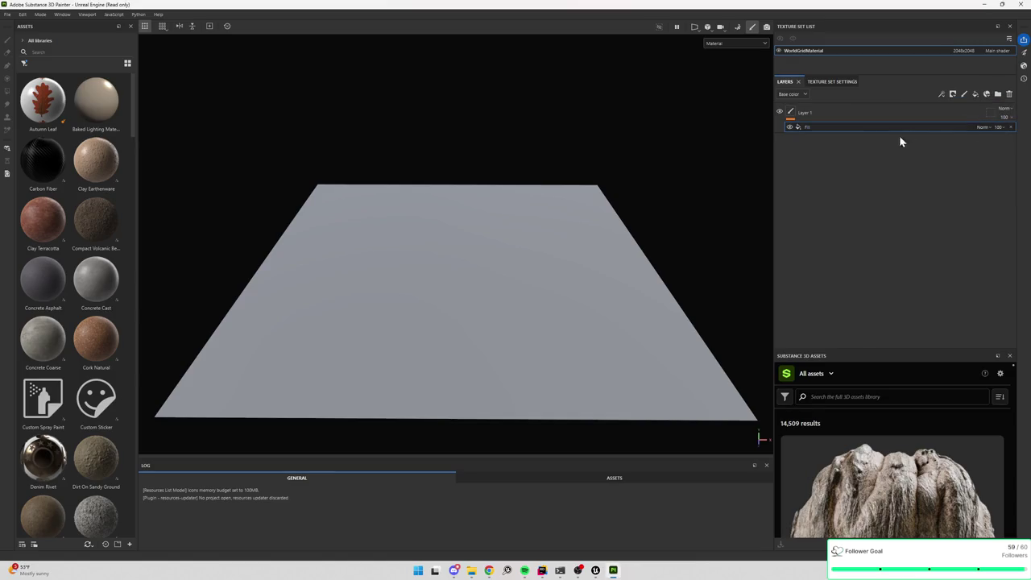
pyautogui.click(838, 113)
pyautogui.click(986, 93)
pyautogui.click(991, 122)
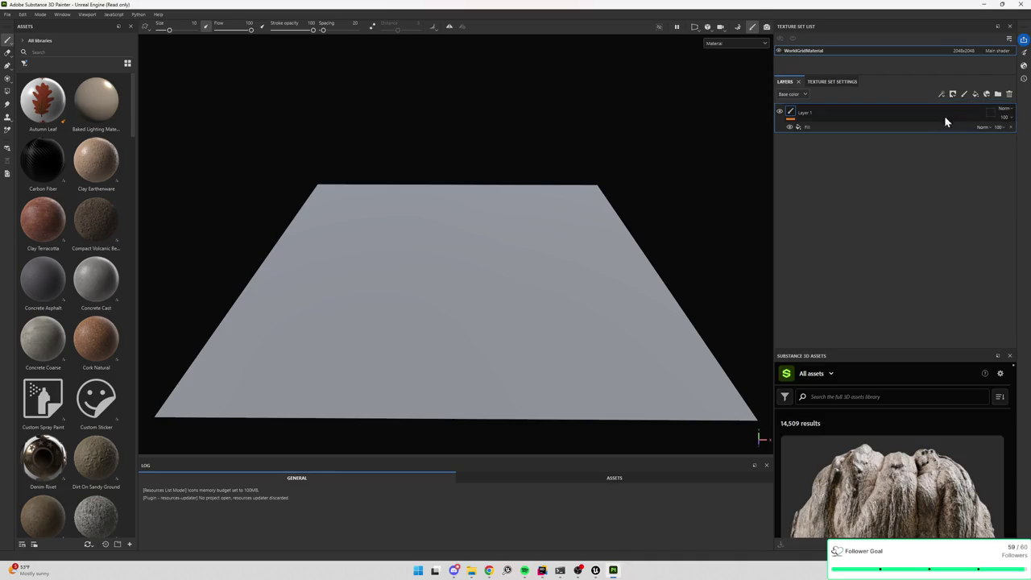
pyautogui.click(986, 94)
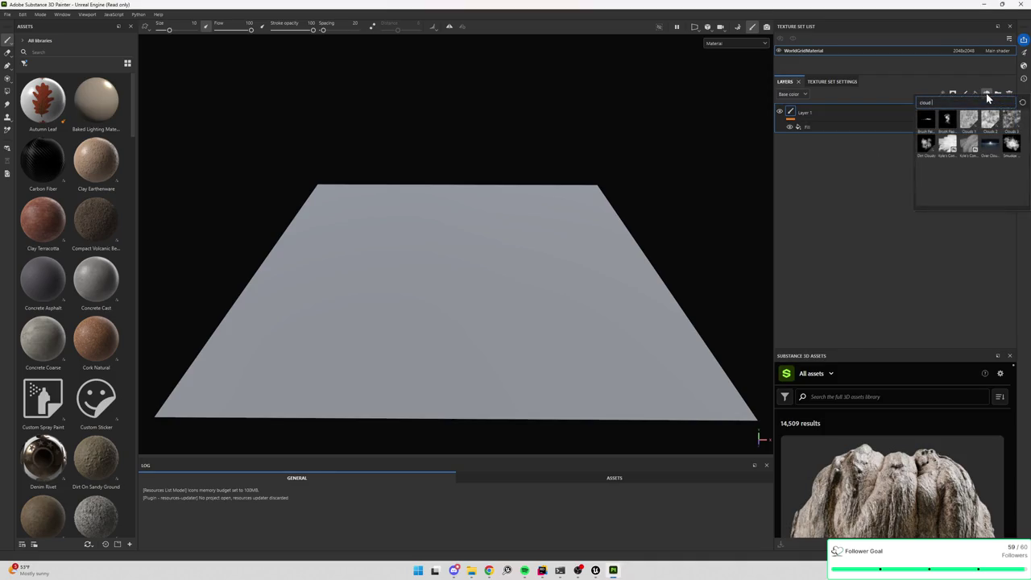
pyautogui.click(961, 136)
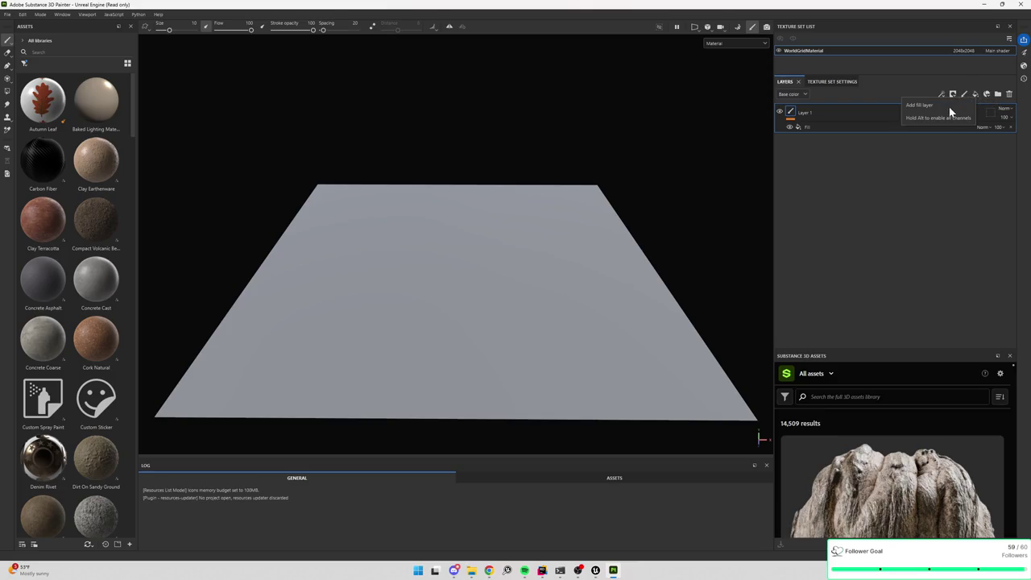
# - Add a new fill layer, Fill layer 1, on top of Layer 1
pyautogui.click(975, 95)
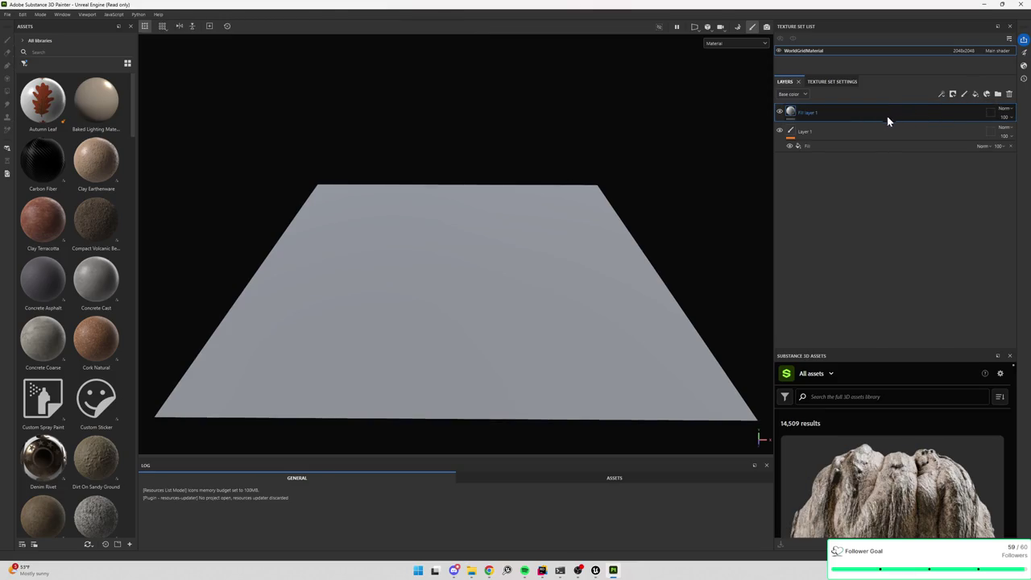
pyautogui.click(813, 132)
pyautogui.click(826, 120)
pyautogui.rightClick(792, 122)
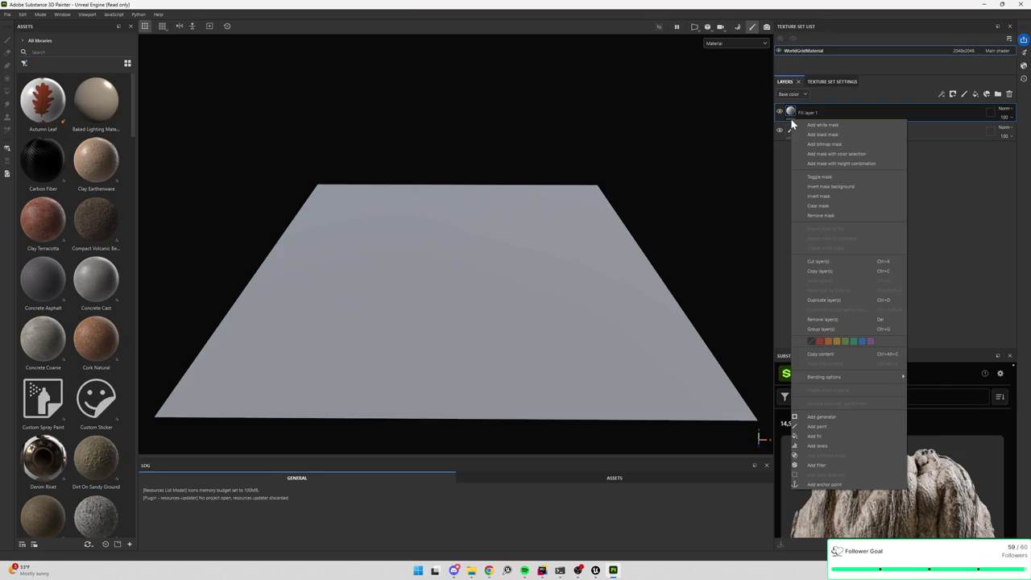
pyautogui.click(952, 168)
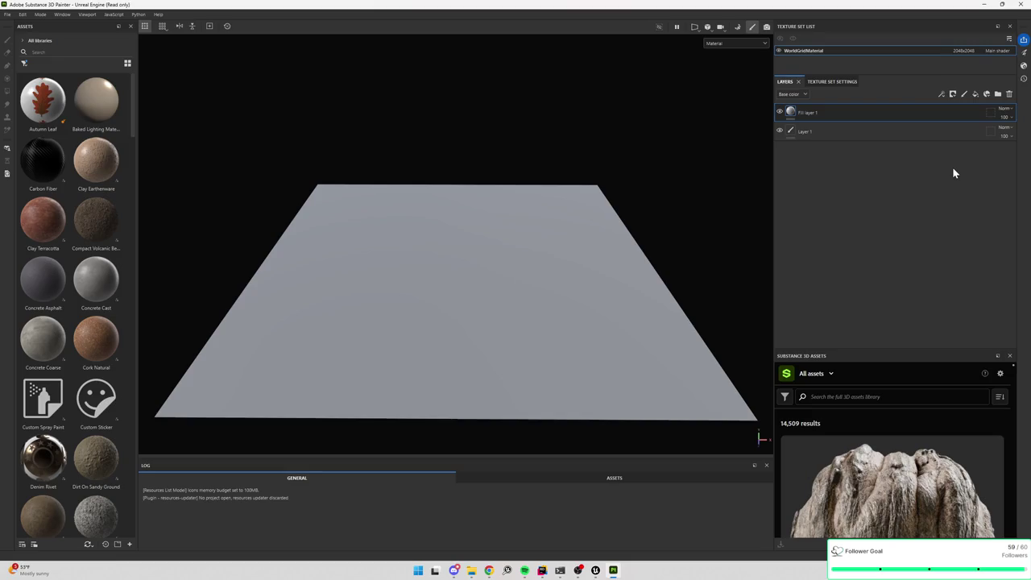
pyautogui.click(22, 40)
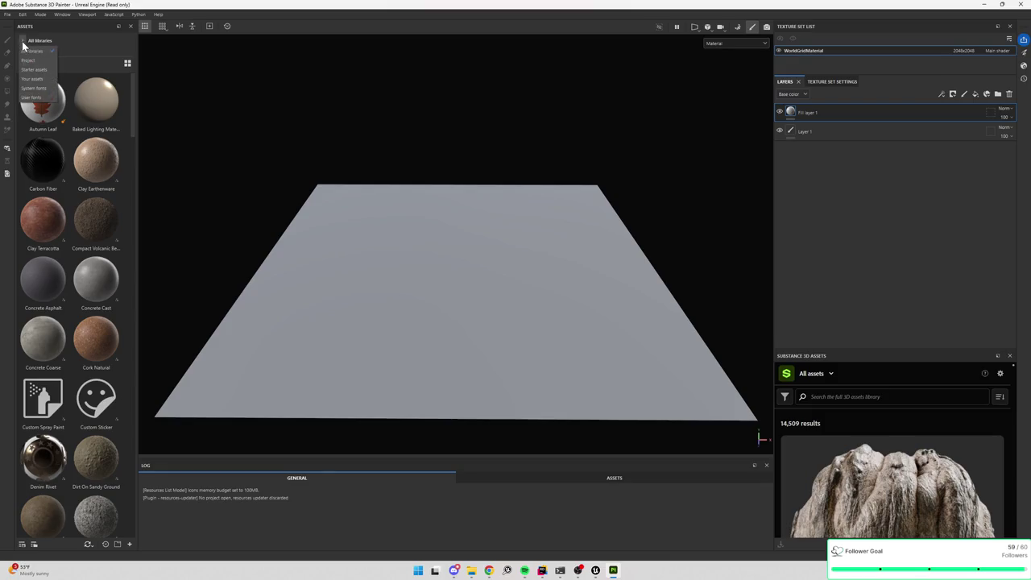
pyautogui.click(21, 40)
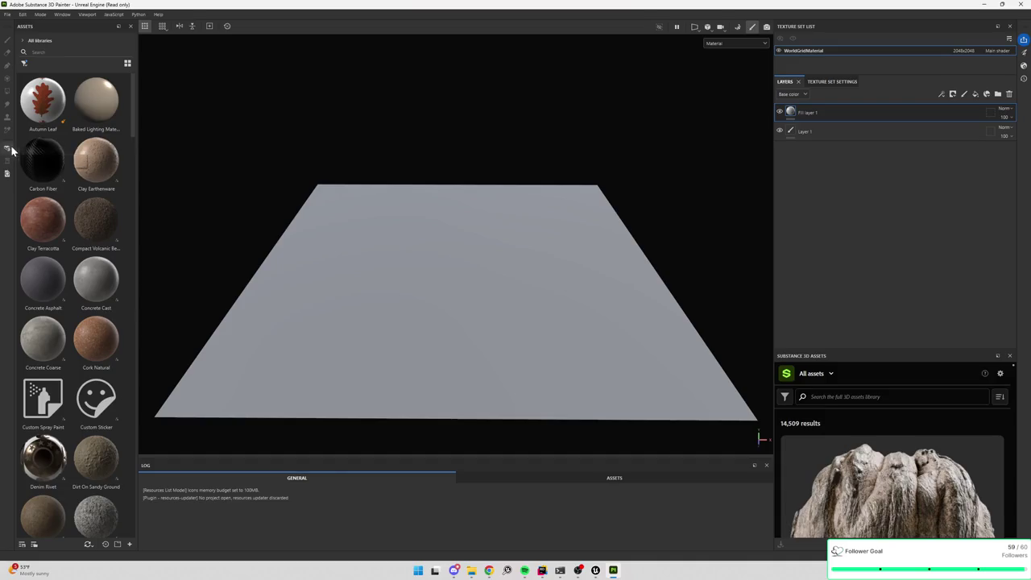
# - Tag Fill layer 1 orange, then remove the tag again
pyautogui.click(826, 130)
pyautogui.click(835, 115)
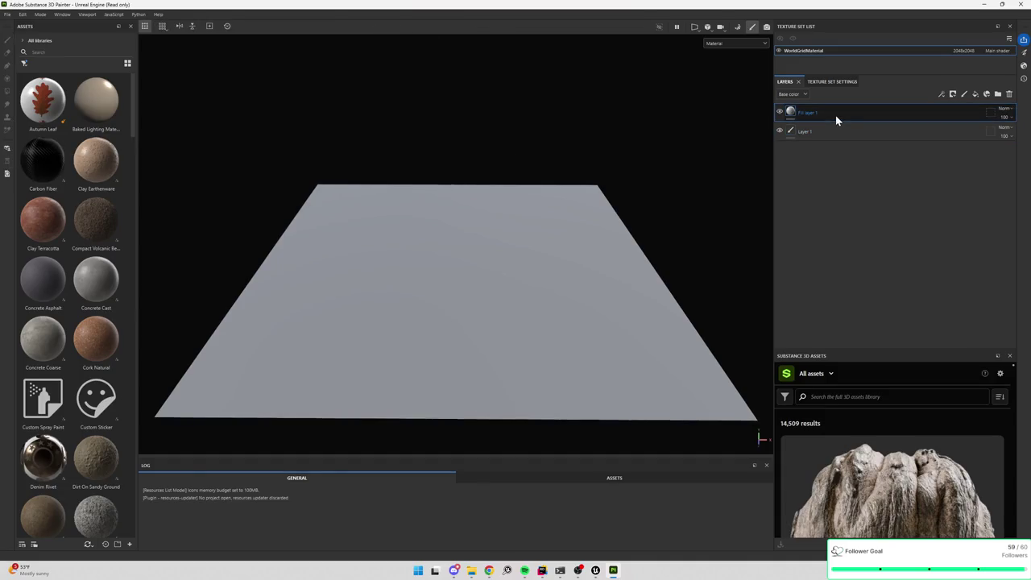
pyautogui.rightClick(812, 114)
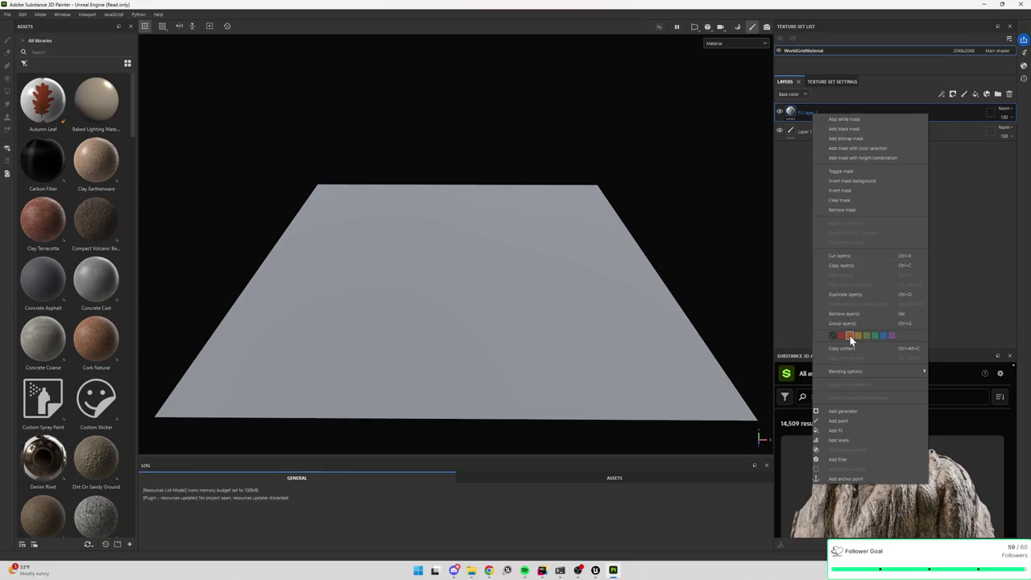
pyautogui.click(849, 335)
pyautogui.rightClick(808, 116)
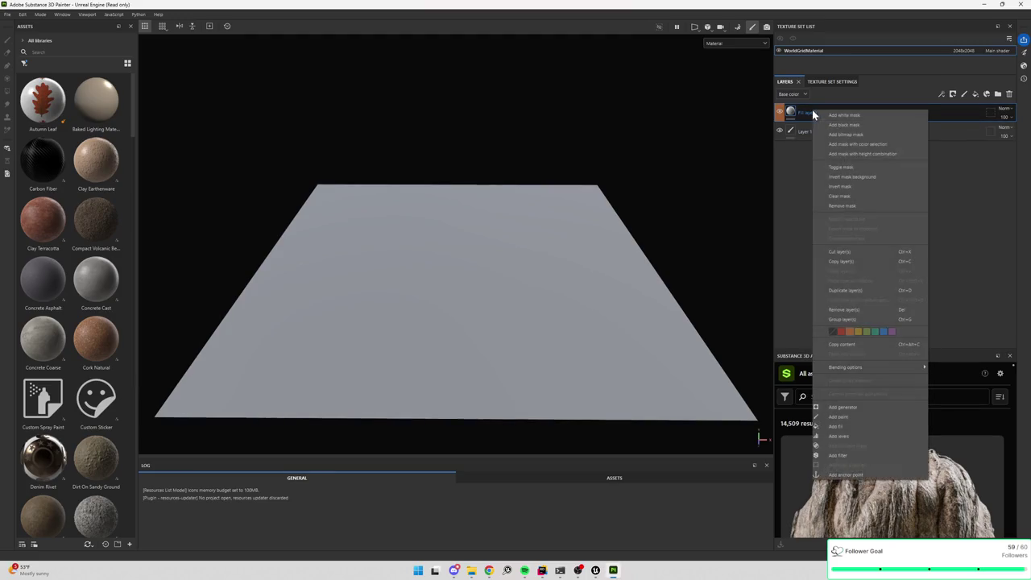
pyautogui.click(834, 335)
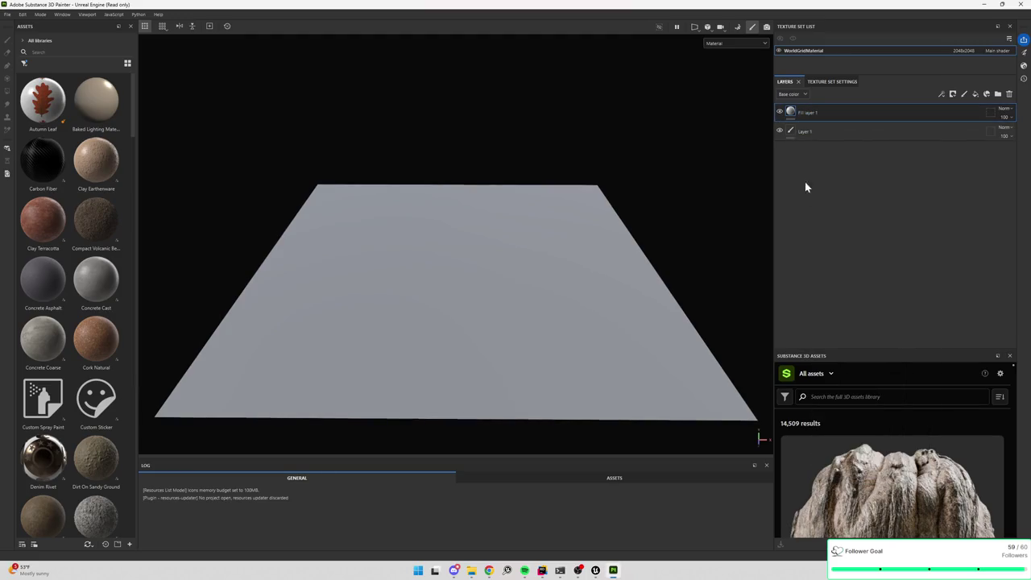
# - Add a white mask to Fill layer 1, then delete the layer, leaving only Layer 1
pyautogui.rightClick(790, 115)
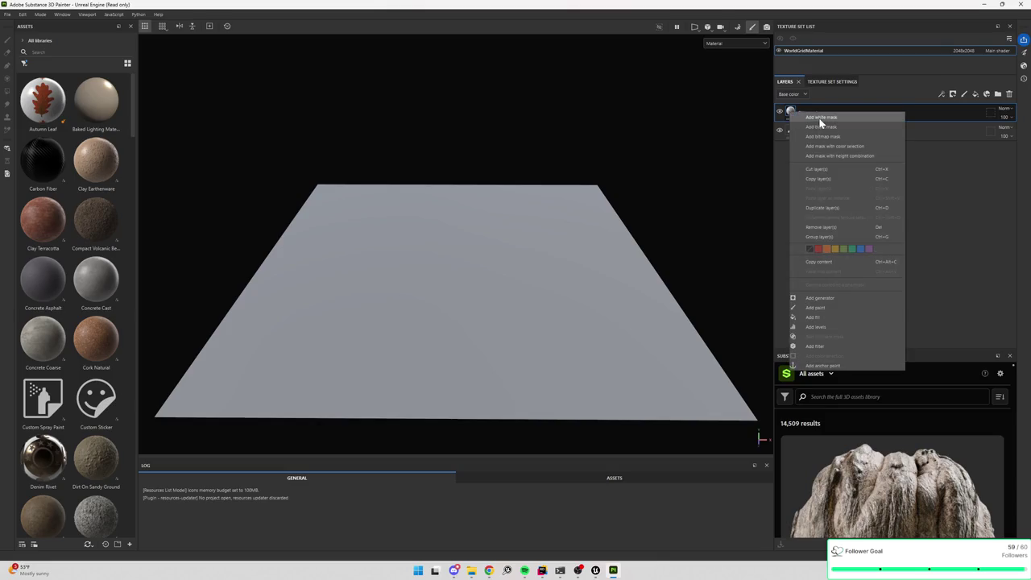
pyautogui.click(819, 118)
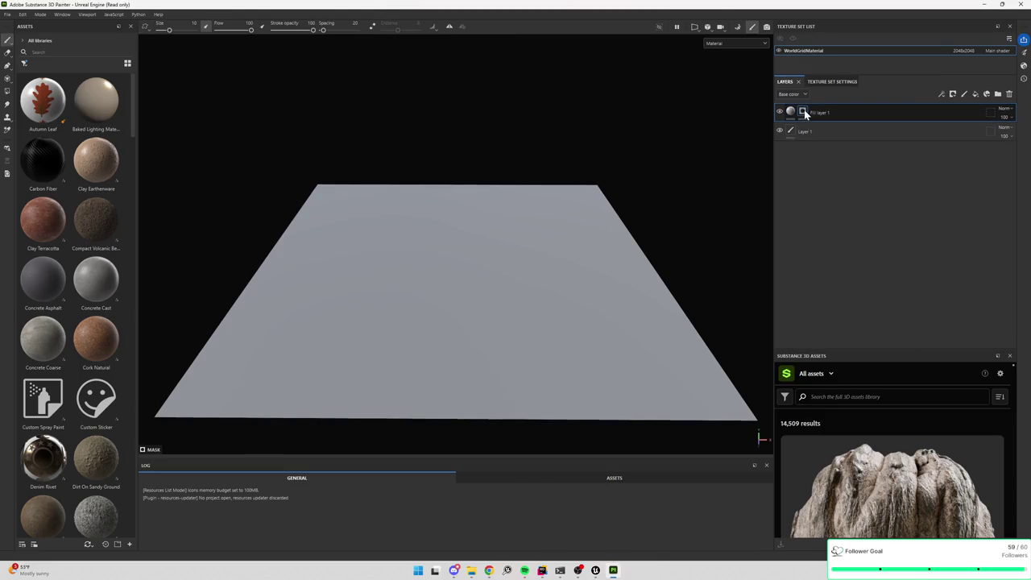
pyautogui.rightClick(804, 110)
pyautogui.click(822, 122)
pyautogui.press('Delete')
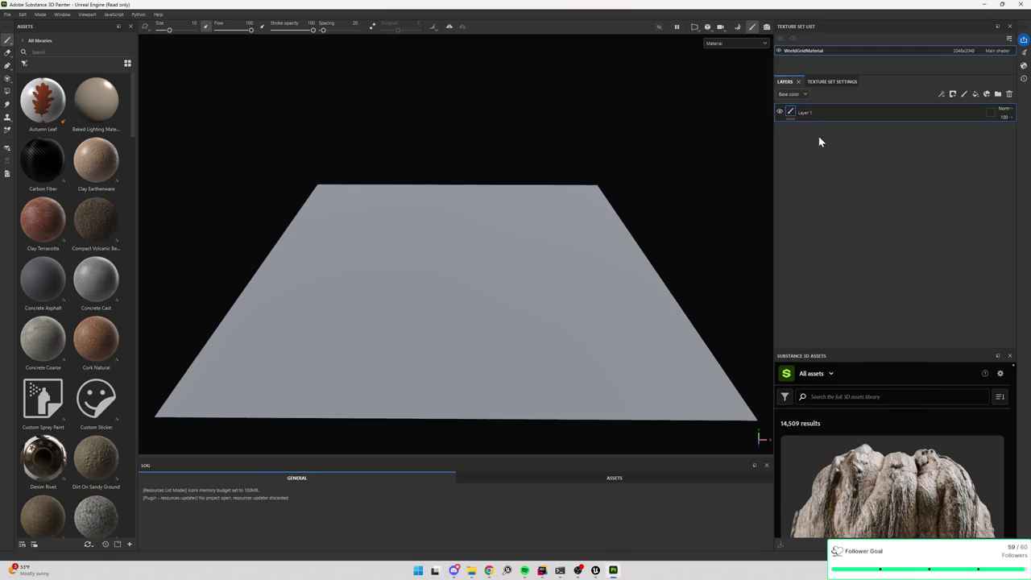
pyautogui.rightClick(826, 115)
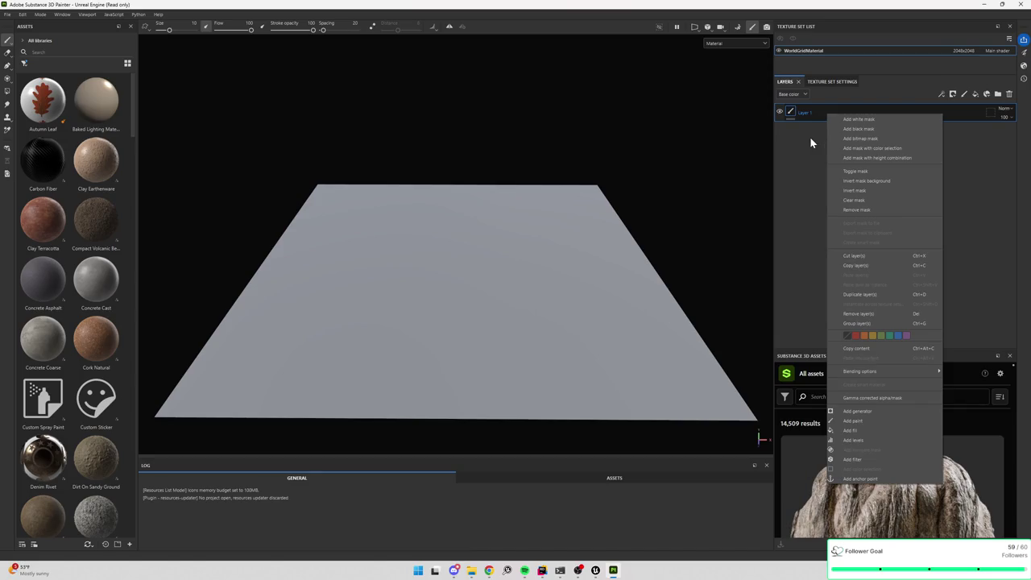
pyautogui.click(809, 136)
# - Show the asset-related log messages
pyautogui.scroll(-3, 880, 436)
pyautogui.scroll(3, 879, 429)
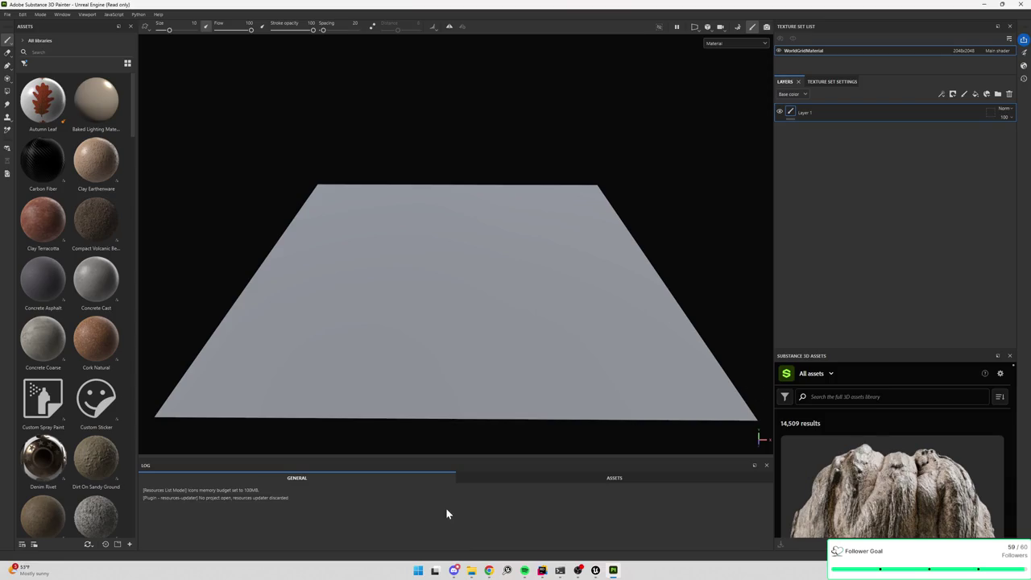
pyautogui.click(564, 477)
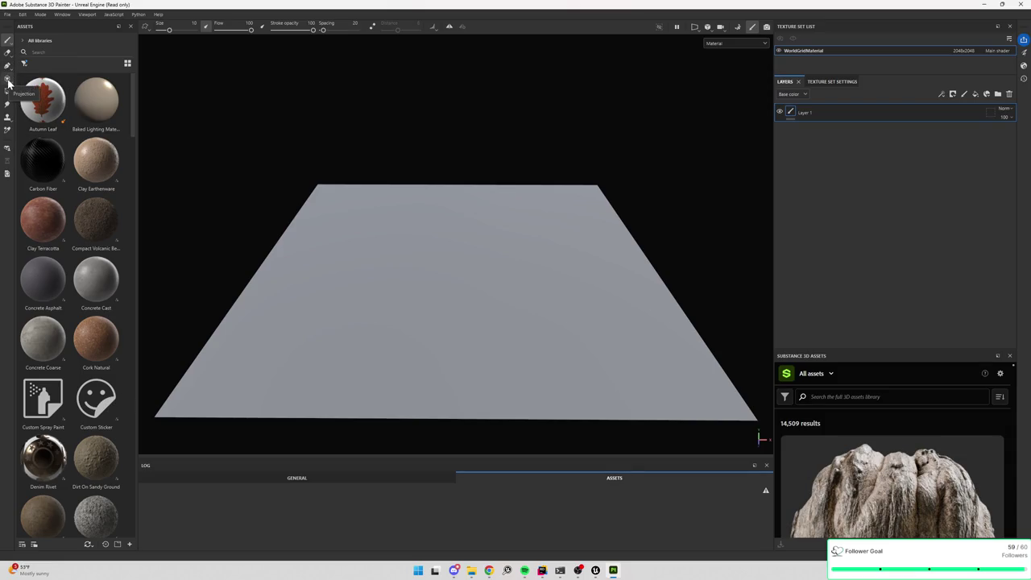
# - Try Projection, return to the Paint brush, search assets for 'clou', and add paint layer Layer 2
pyautogui.click(8, 81)
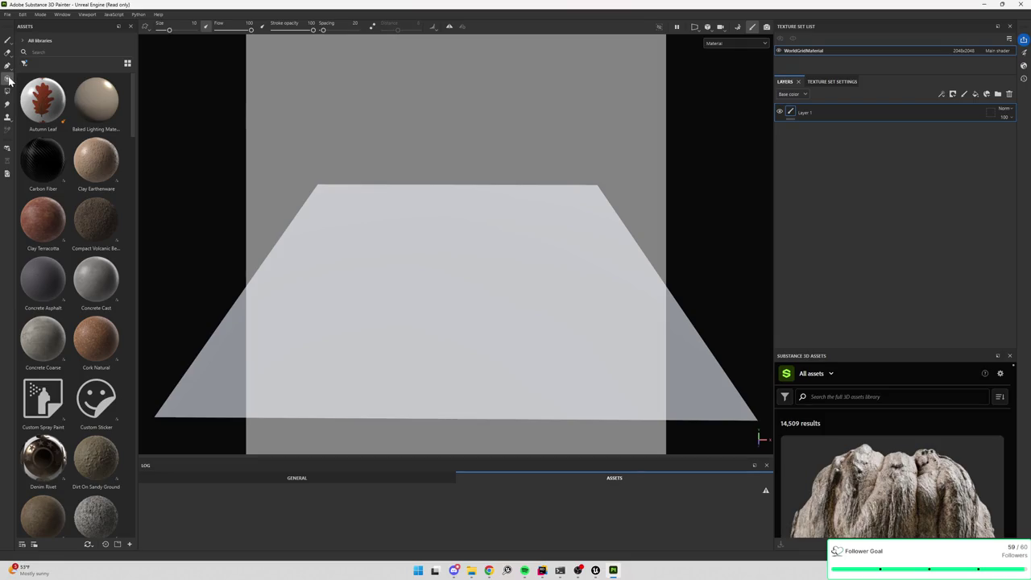
pyautogui.click(10, 81)
pyautogui.click(8, 42)
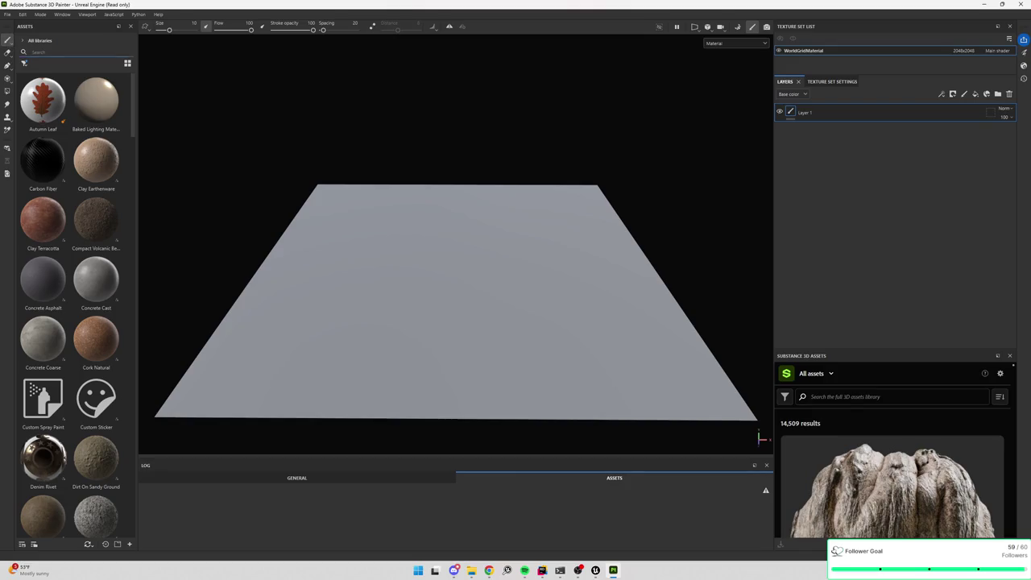
pyautogui.write('clou')
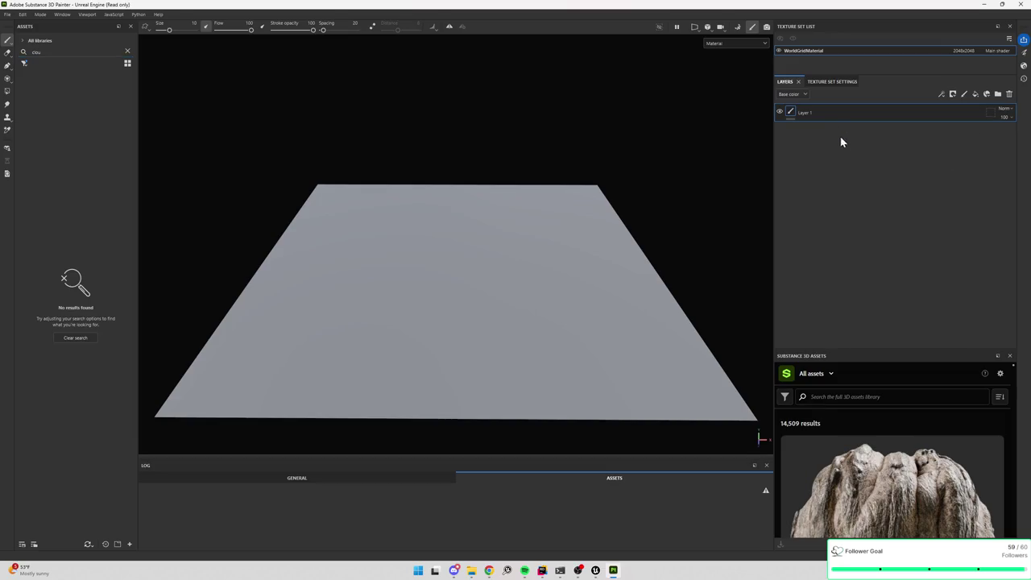
pyautogui.click(967, 97)
# - Name the new Layer 2 and give it a single Fill effect, deleting the duplicate fill
pyautogui.doubleClick(840, 112)
pyautogui.press('Return')
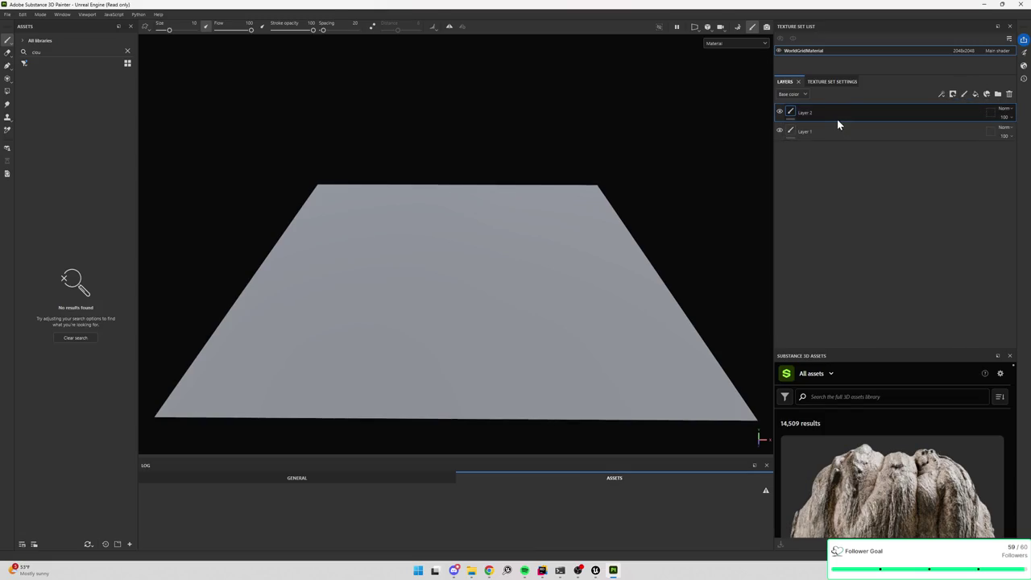
pyautogui.rightClick(836, 114)
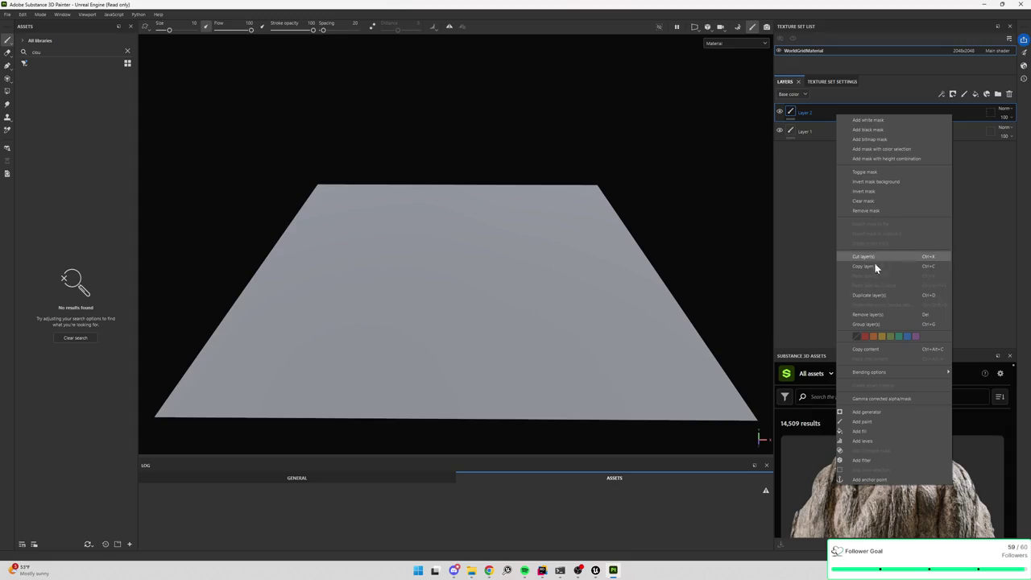
pyautogui.click(864, 431)
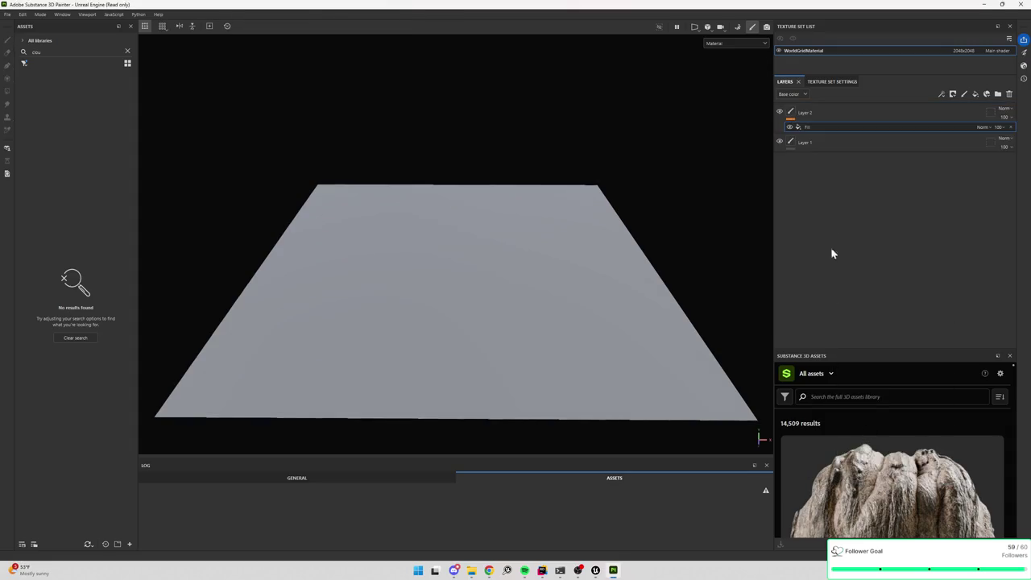
pyautogui.rightClick(821, 126)
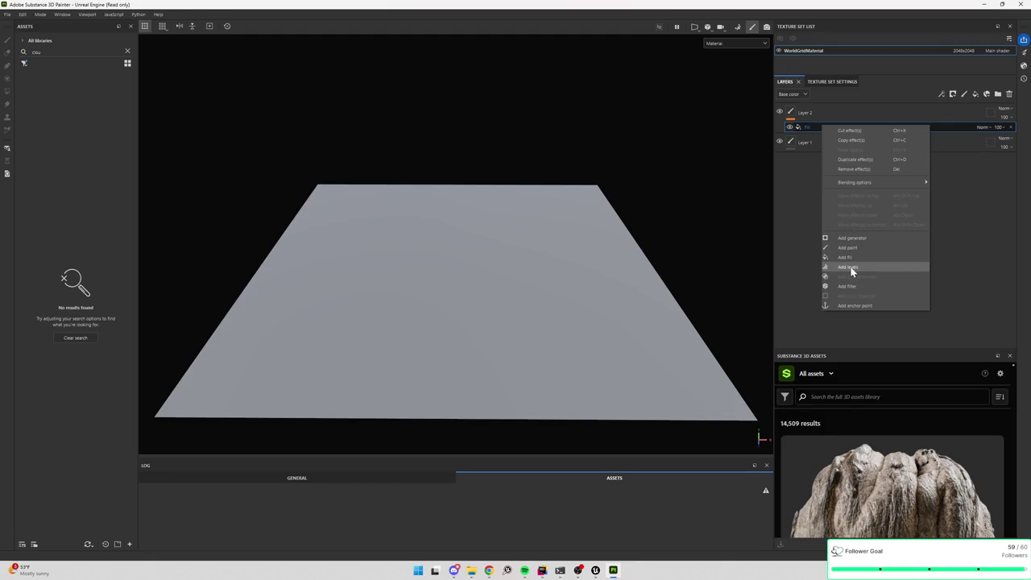
pyautogui.click(847, 257)
pyautogui.click(821, 139)
pyautogui.press('Delete')
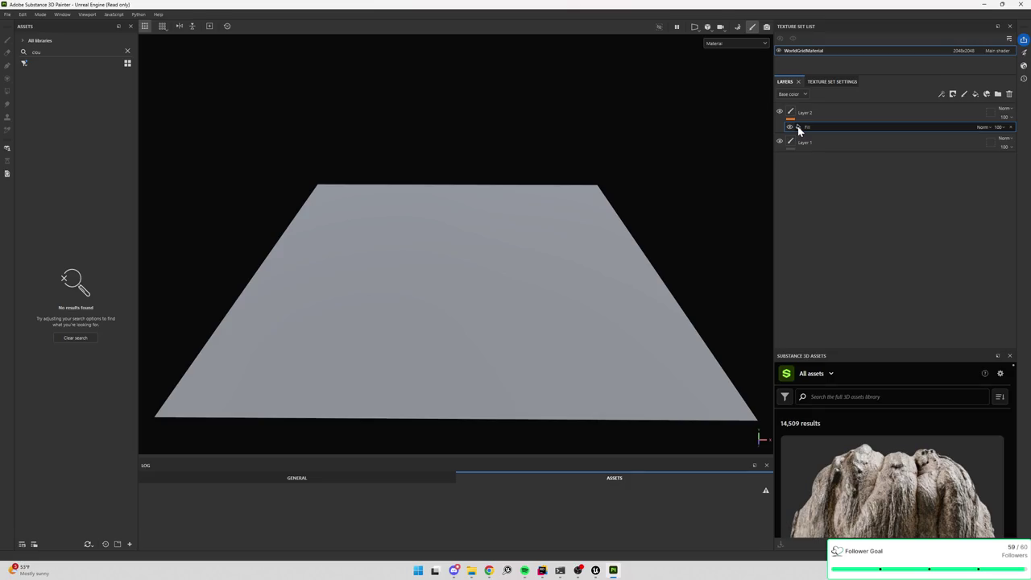
# - Check the Fill effect's options and the cloud resource picker, leaving everything unchanged
pyautogui.rightClick(797, 129)
pyautogui.press('Escape')
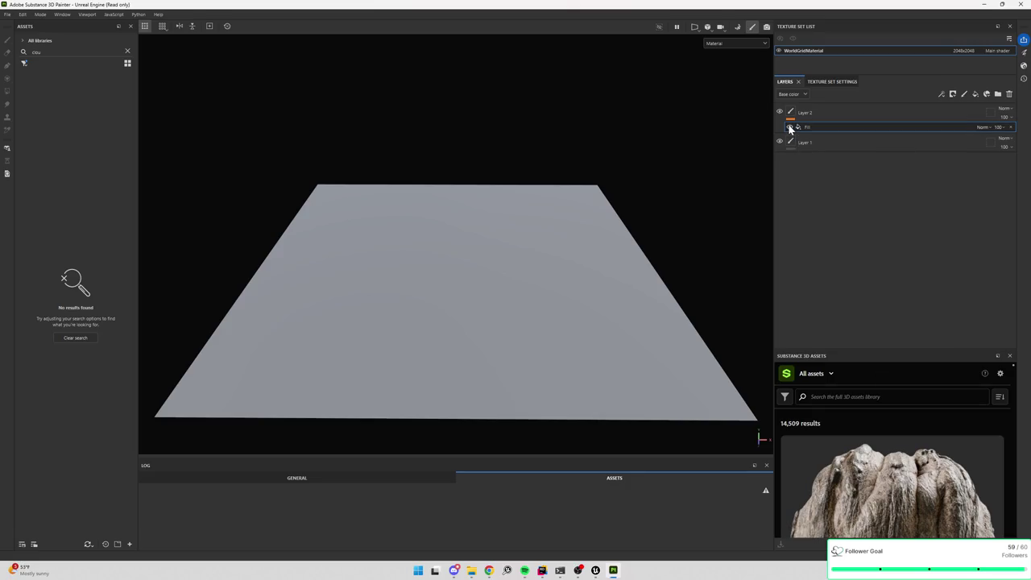
pyautogui.click(987, 95)
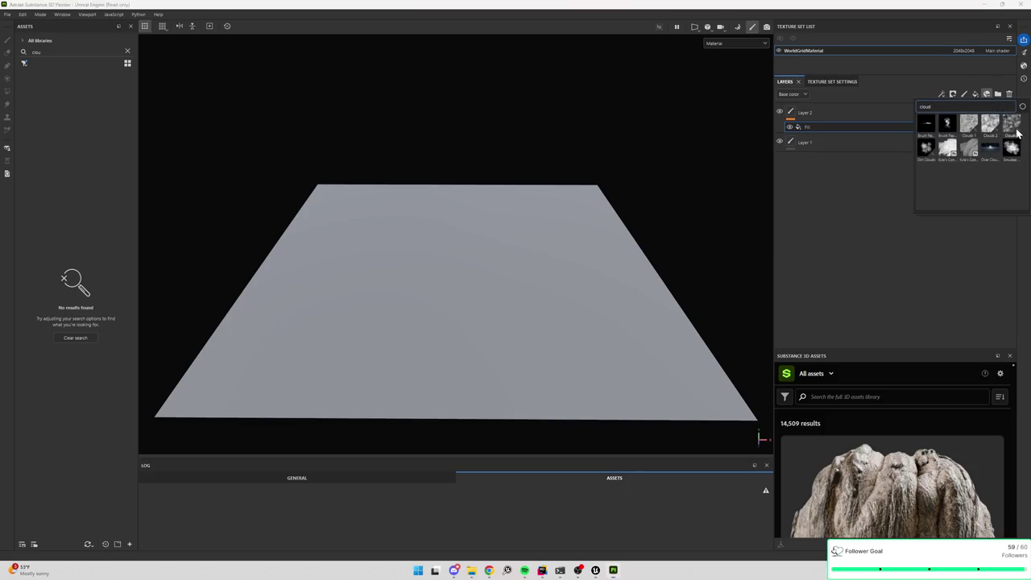
pyautogui.click(986, 95)
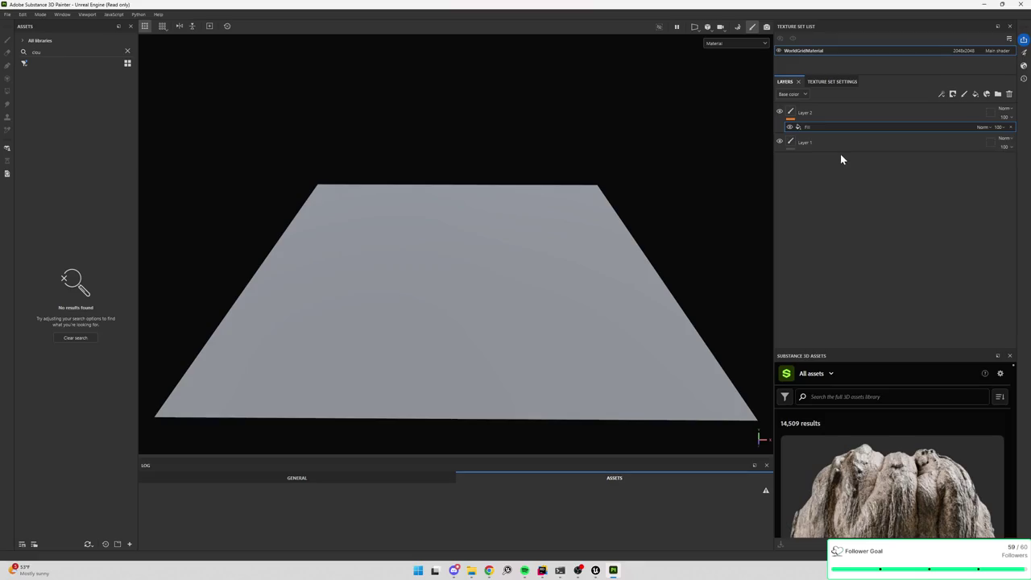
pyautogui.rightClick(866, 126)
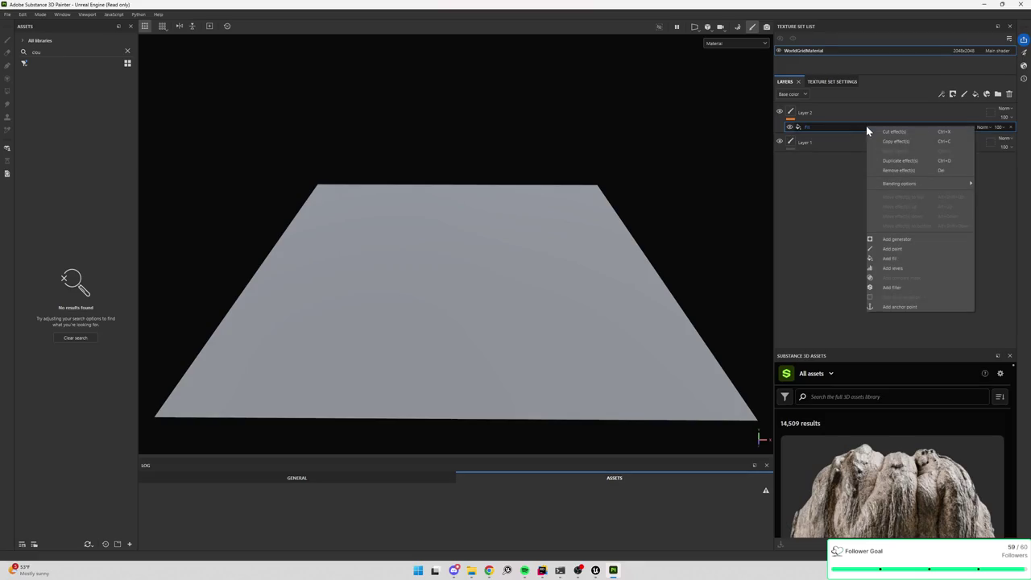
pyautogui.press('Escape')
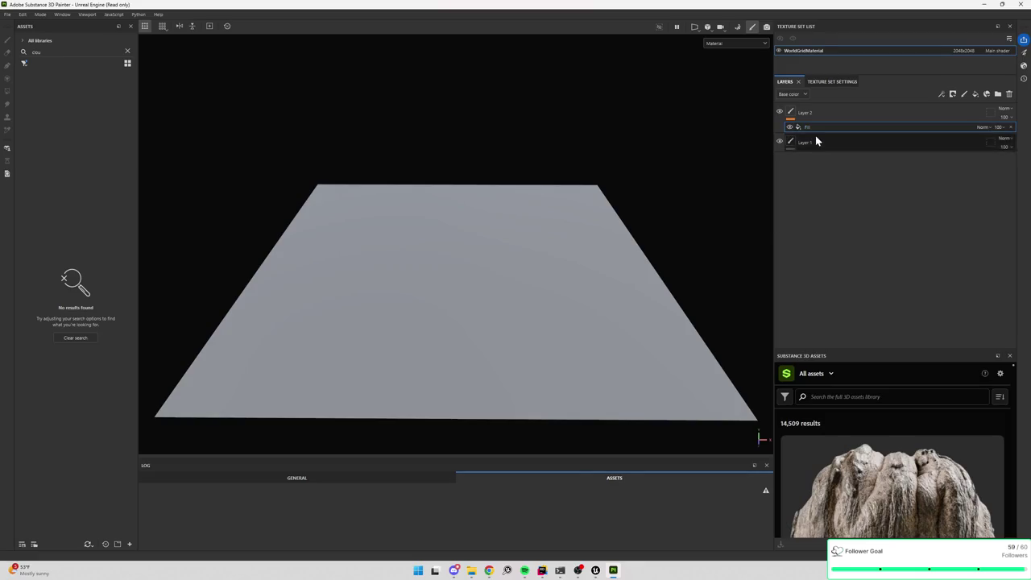
pyautogui.doubleClick(804, 126)
pyautogui.press('Escape')
# - Show the Fill effect's properties through Window > Views > Properties - Fill
pyautogui.click(62, 15)
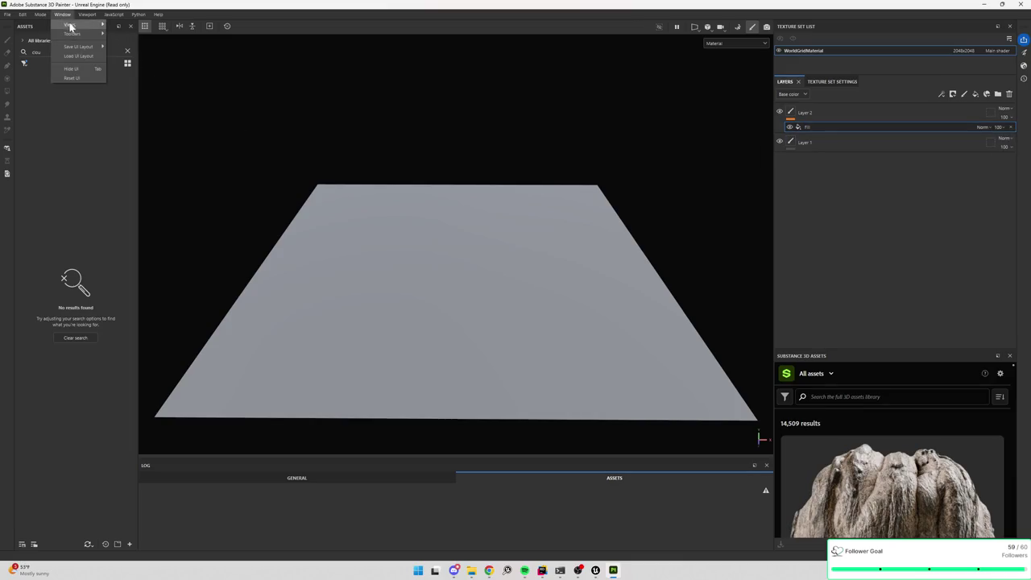
pyautogui.moveTo(94, 31)
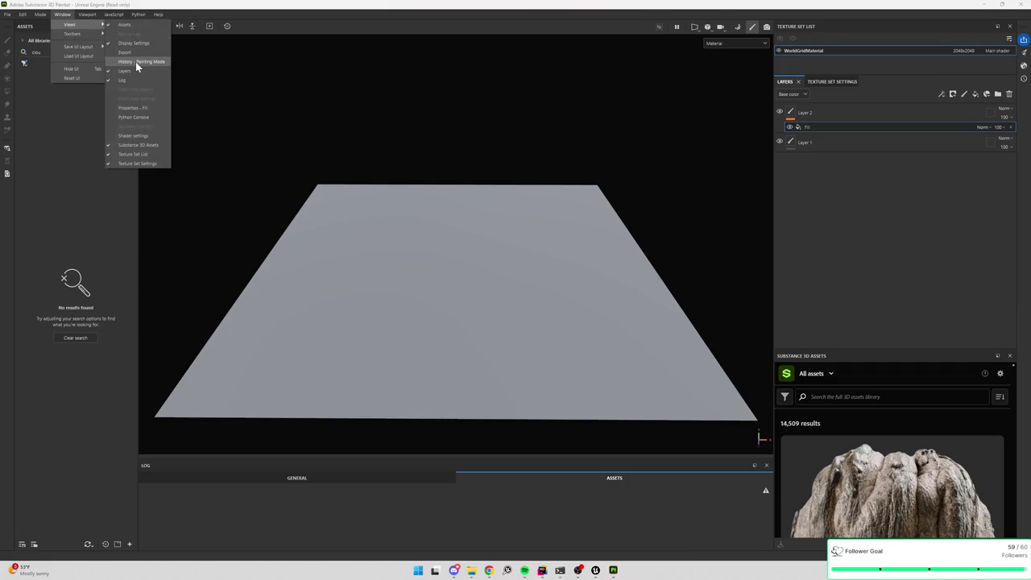
pyautogui.click(133, 107)
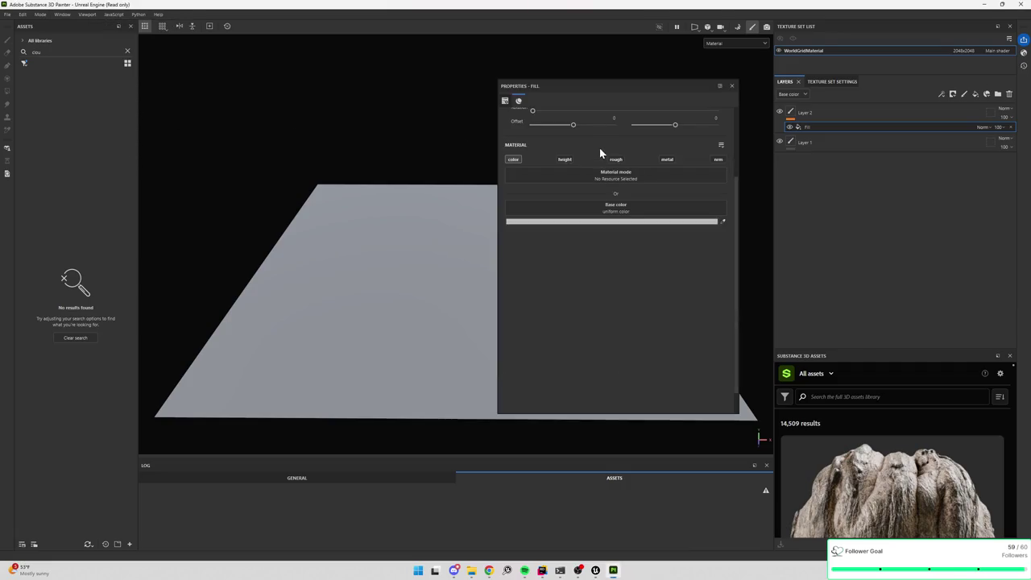
# - Search 'cloud', apply Clouds 3 as the fill's base colour, and orbit to view the cloudy plane
pyautogui.click(581, 211)
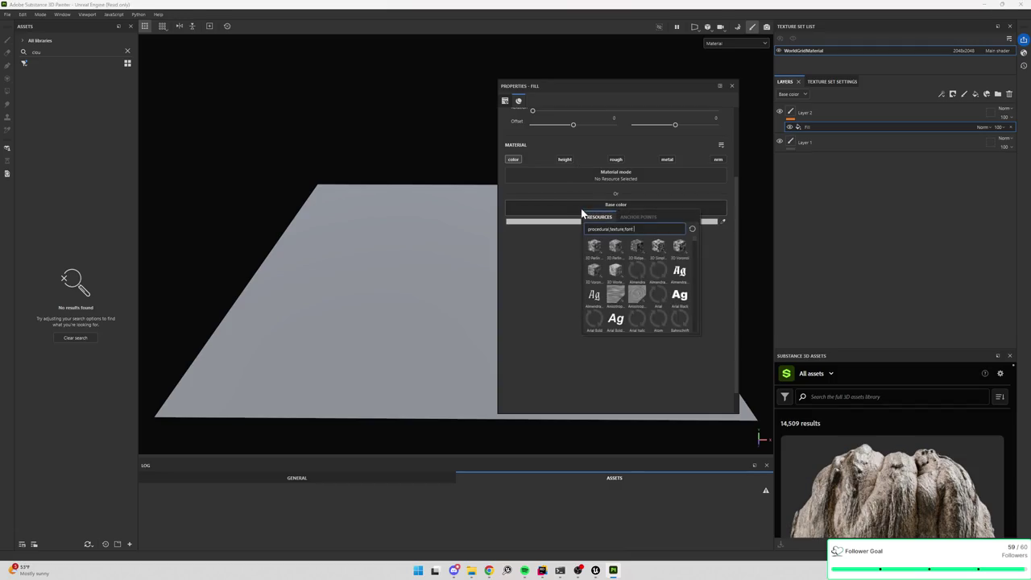
pyautogui.write('cloud')
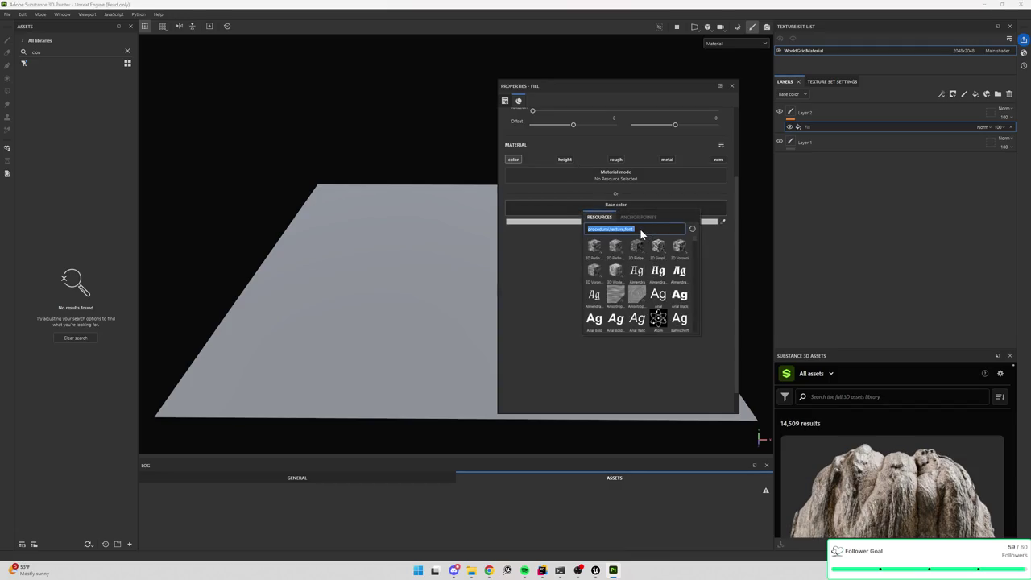
pyautogui.click(680, 251)
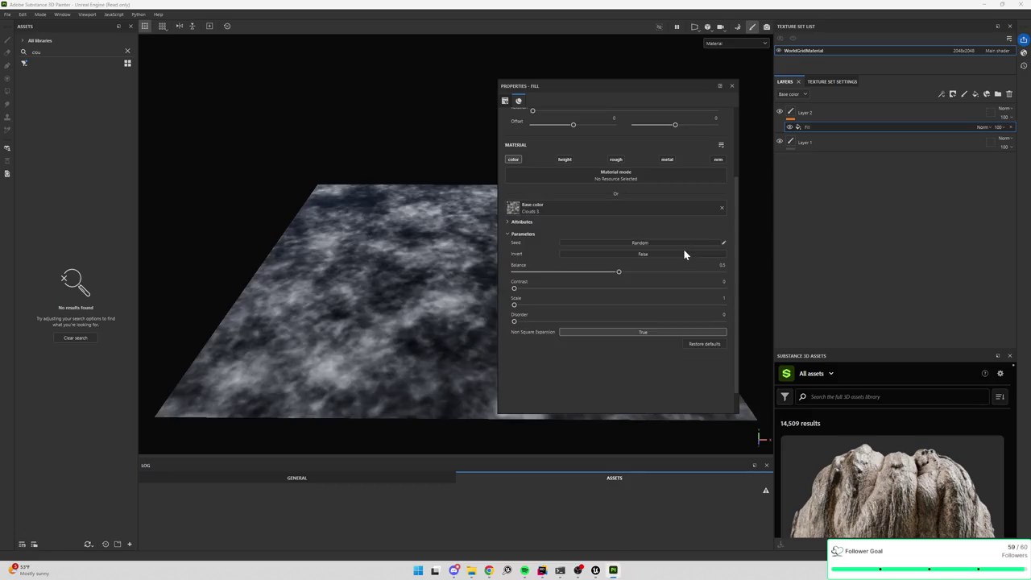
pyautogui.click(731, 85)
pyautogui.scroll(-2, 637, 149)
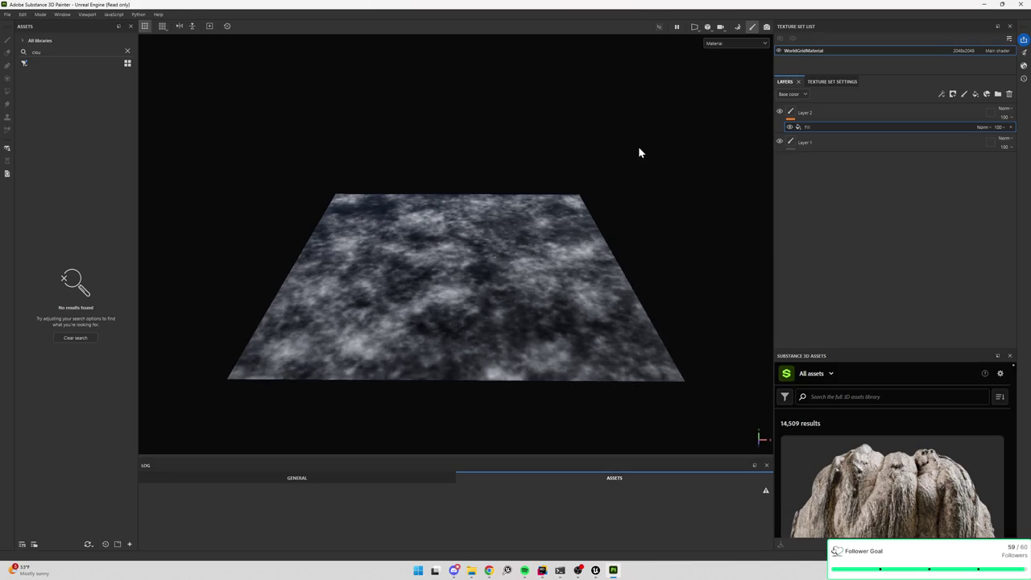
pyautogui.moveTo(672, 167)
pyautogui.mouseDown()
pyautogui.moveTo(663, 226)
pyautogui.moveTo(669, 215)
pyautogui.mouseUp()
pyautogui.press('shift')
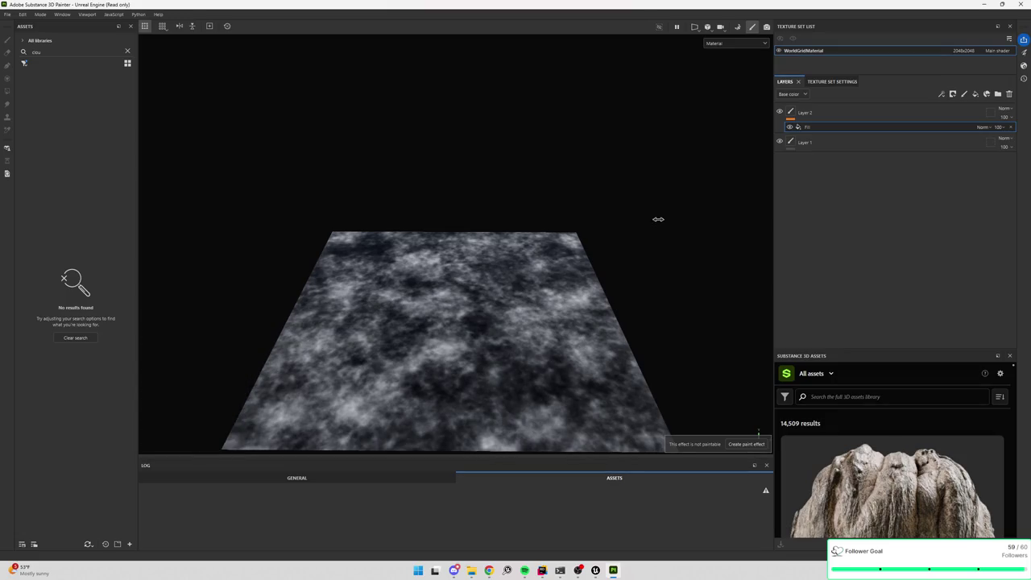
pyautogui.moveTo(664, 224)
pyautogui.mouseDown()
pyautogui.moveTo(655, 241)
pyautogui.moveTo(673, 133)
pyautogui.moveTo(658, 210)
pyautogui.moveTo(682, 181)
pyautogui.moveTo(663, 237)
pyautogui.mouseUp()
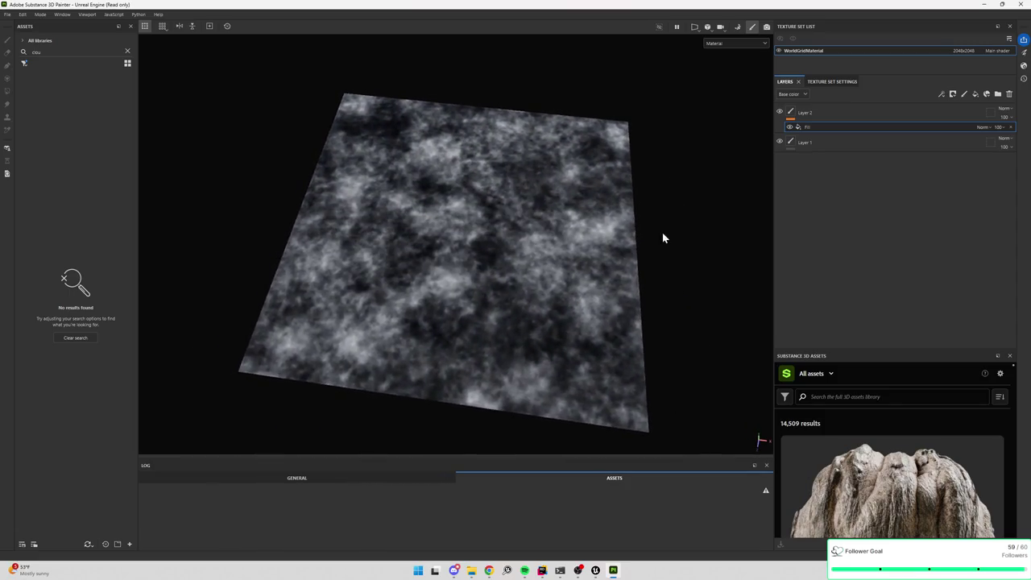
pyautogui.click(7, 14)
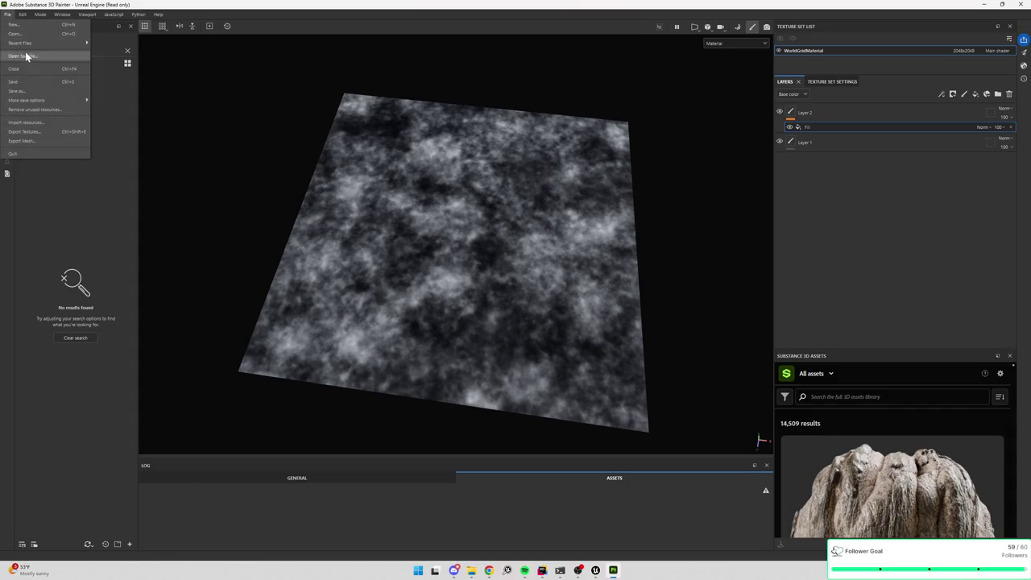
# - Review the texture export settings and output templates, then close the export dialog
pyautogui.moveTo(38, 46)
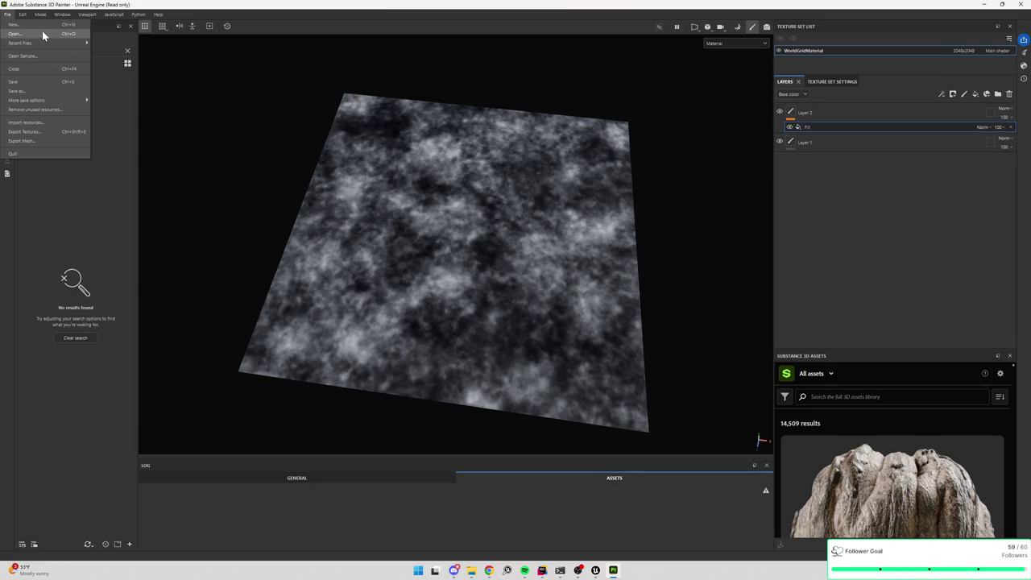
pyautogui.click(37, 132)
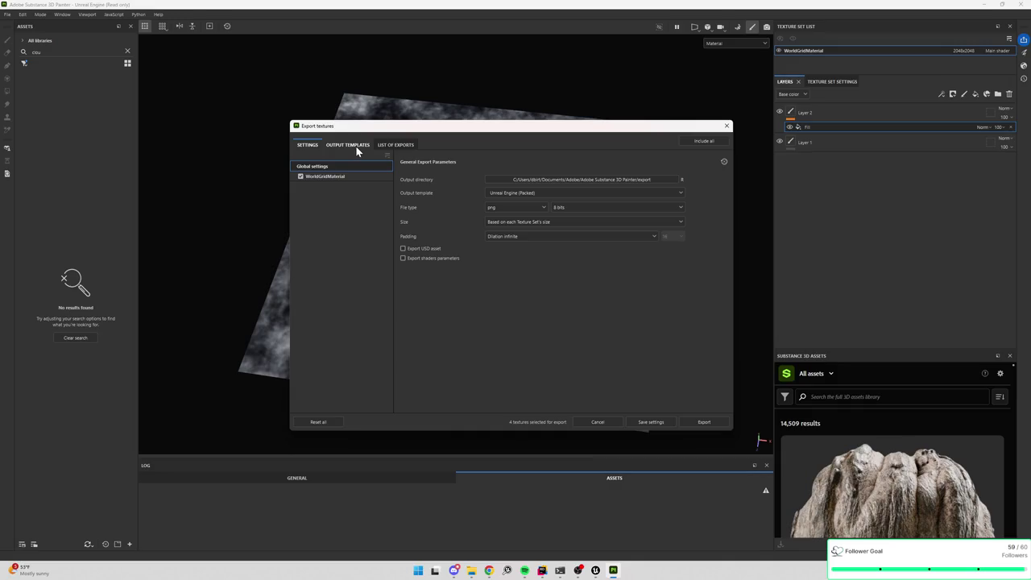
pyautogui.click(358, 146)
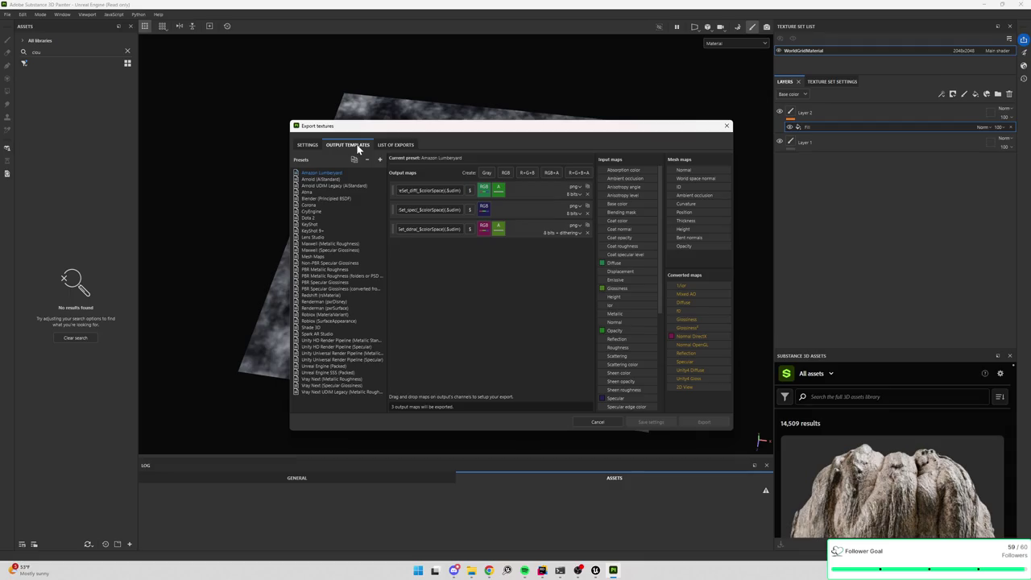
pyautogui.click(314, 147)
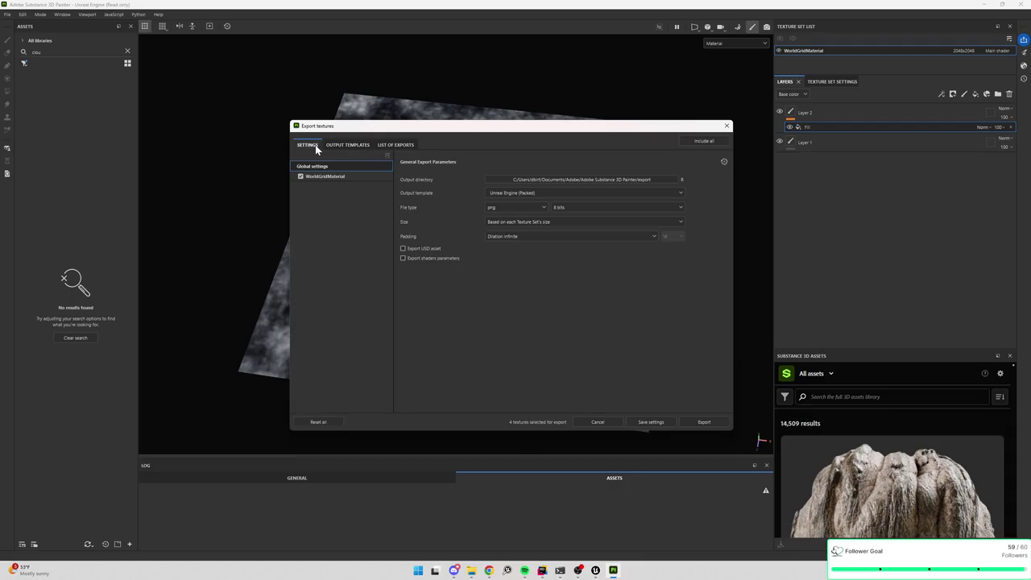
pyautogui.click(727, 126)
# - Rename the WorldGridMaterial texture set to T_Clouds3 and reopen File > Export Textures
pyautogui.doubleClick(805, 50)
pyautogui.write('T_Clouds')
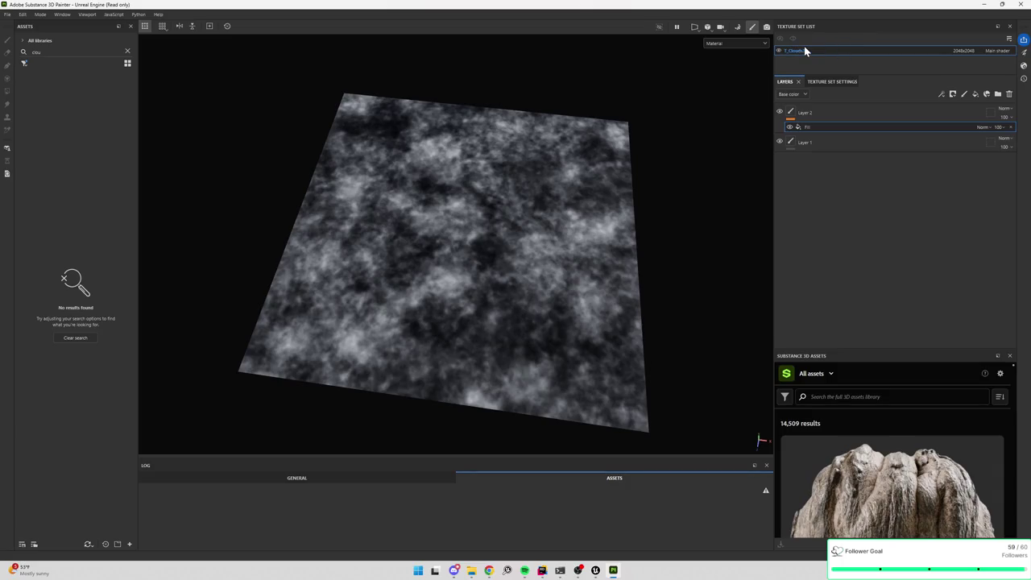
pyautogui.write('3')
pyautogui.press('Return')
pyautogui.click(10, 15)
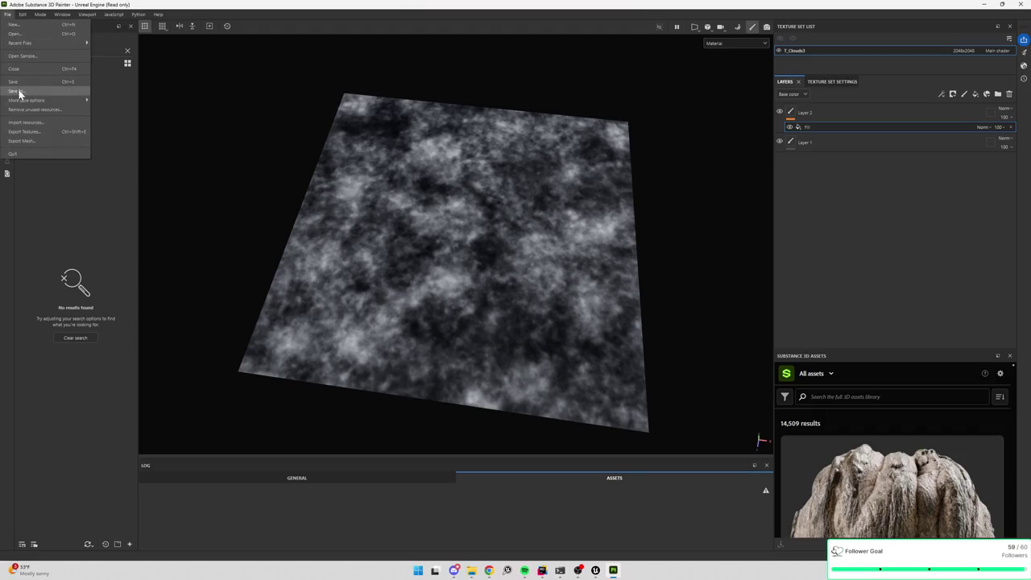
pyautogui.click(19, 136)
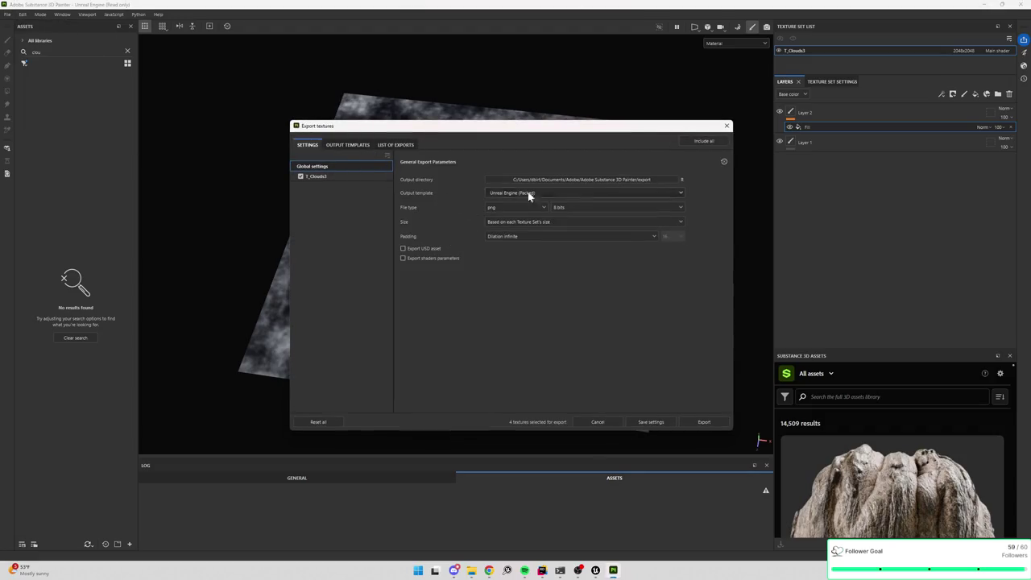
# - Set the export output template to Atma
pyautogui.click(504, 193)
pyautogui.scroll(10, 505, 223)
pyautogui.scroll(2, 516, 234)
pyautogui.click(505, 230)
# - Browse the output directory to the E:/Atma/SubstancePainter folder
pyautogui.click(680, 180)
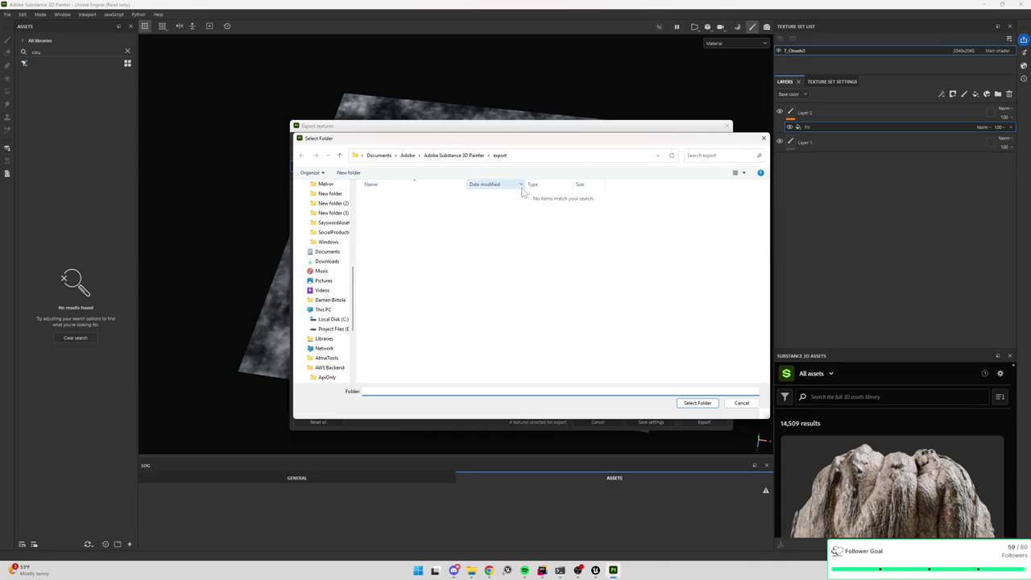
pyautogui.scroll(10, 330, 242)
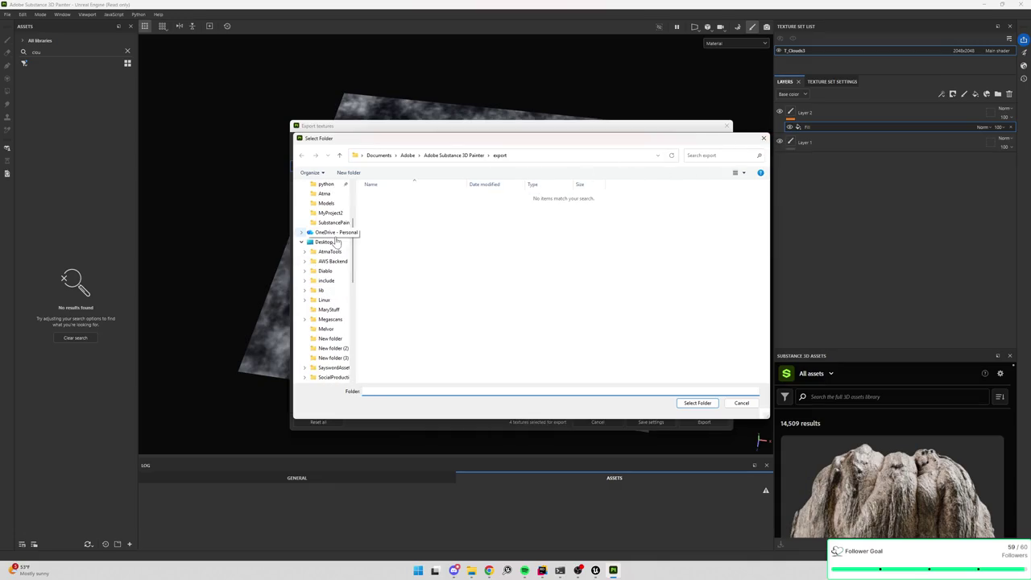
pyautogui.scroll(-3, 332, 243)
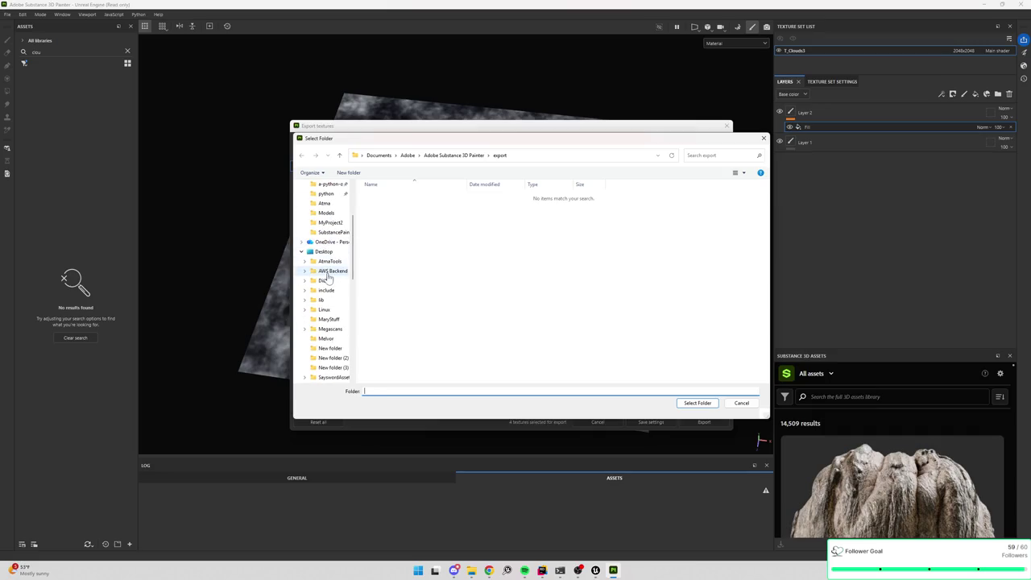
pyautogui.click(337, 266)
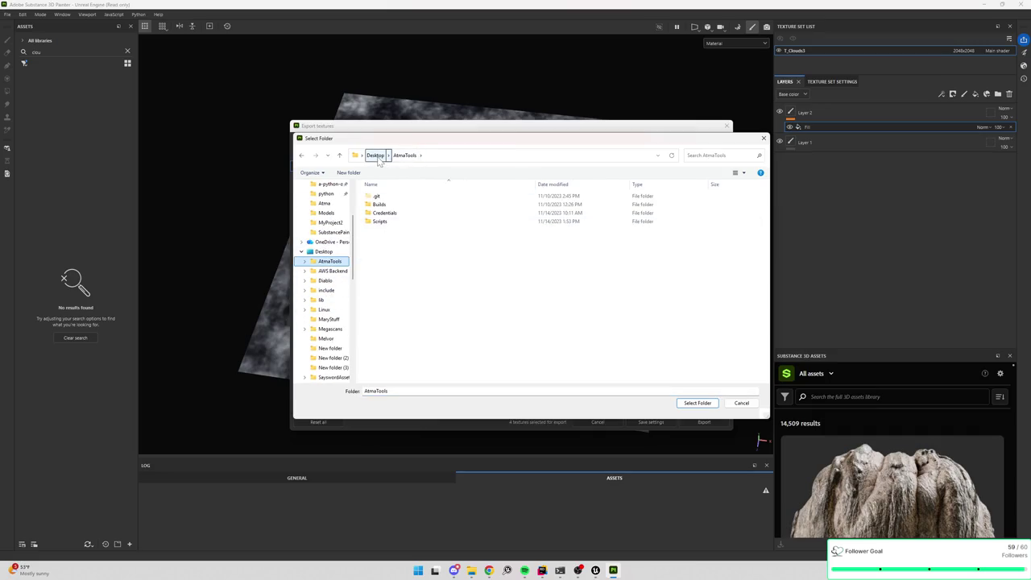
pyautogui.scroll(-2, 333, 300)
pyautogui.scroll(-10, 331, 300)
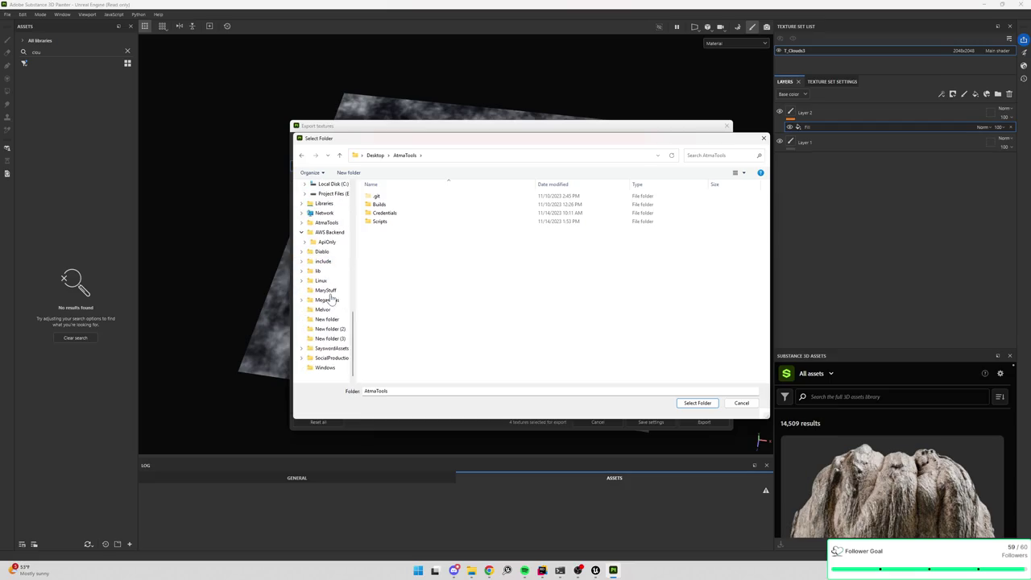
pyautogui.scroll(4, 330, 289)
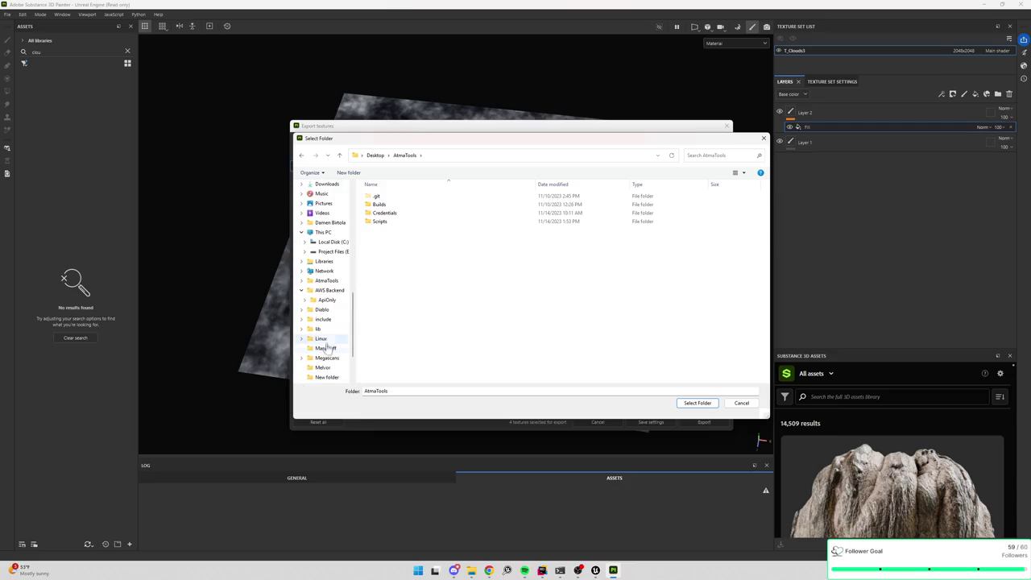
pyautogui.scroll(1, 327, 310)
pyautogui.scroll(-1, 330, 316)
pyautogui.click(331, 309)
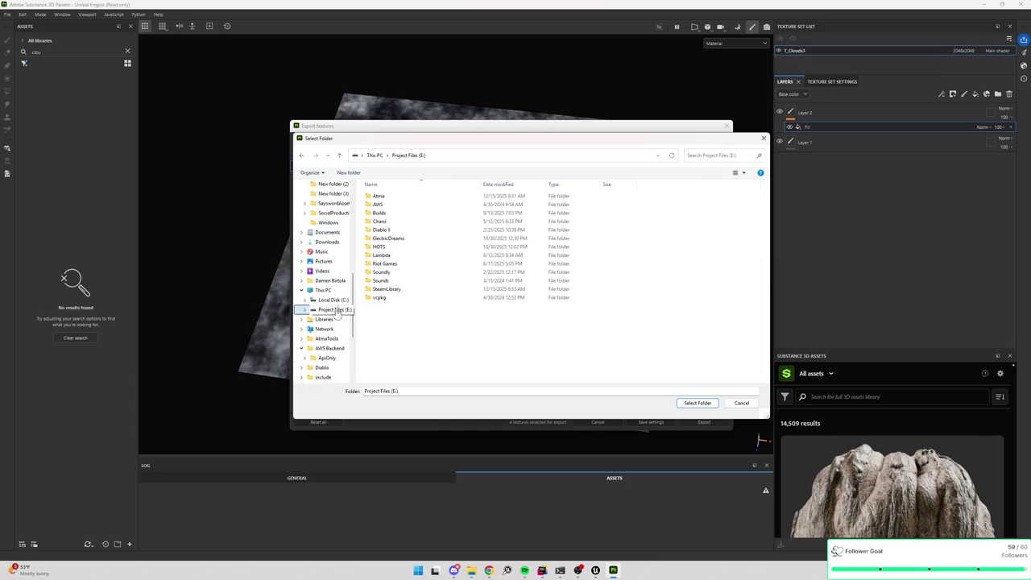
pyautogui.doubleClick(377, 196)
pyautogui.doubleClick(392, 272)
# - Create a Generic subfolder, choose it as output directory, and export the four T_Clouds3 textures
pyautogui.rightClick(424, 272)
pyautogui.moveTo(484, 352)
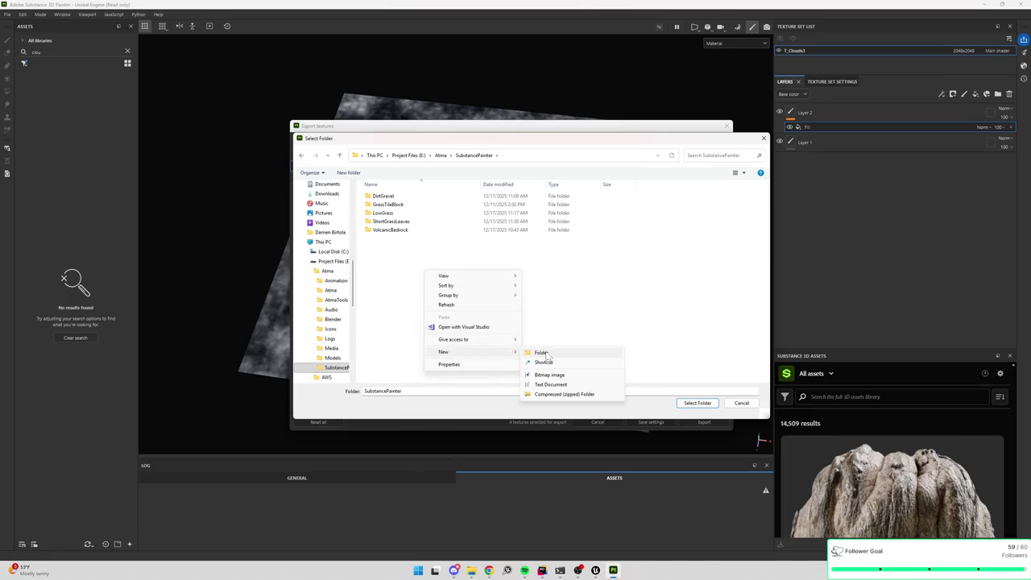
pyautogui.click(536, 353)
pyautogui.write('Generic')
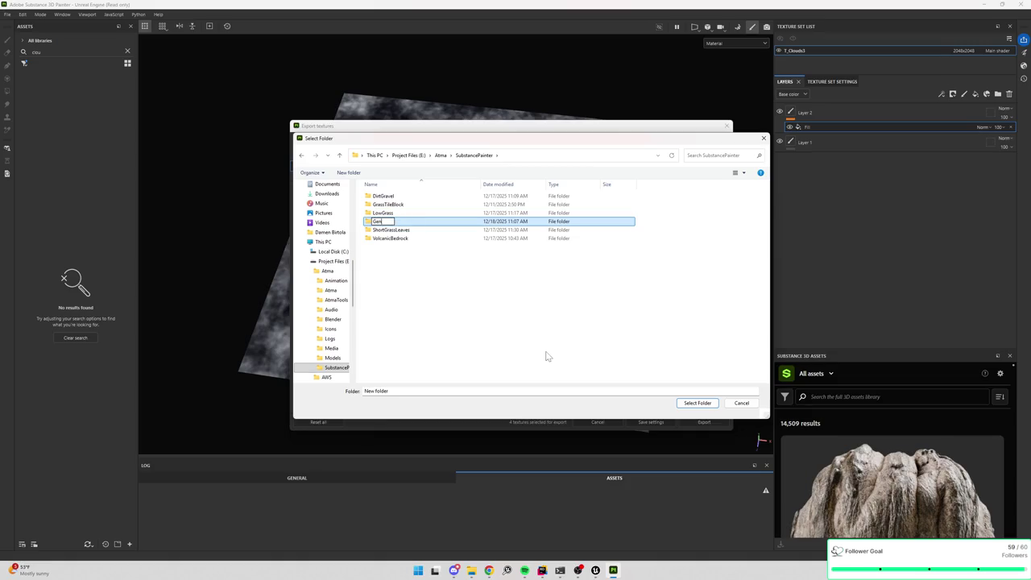
pyautogui.press('Return')
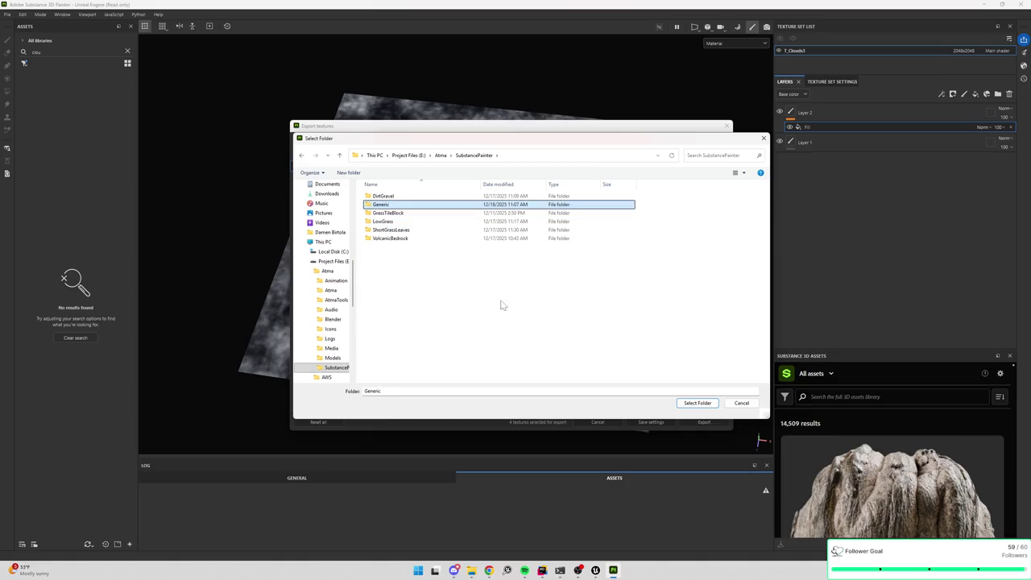
pyautogui.doubleClick(395, 206)
pyautogui.click(680, 400)
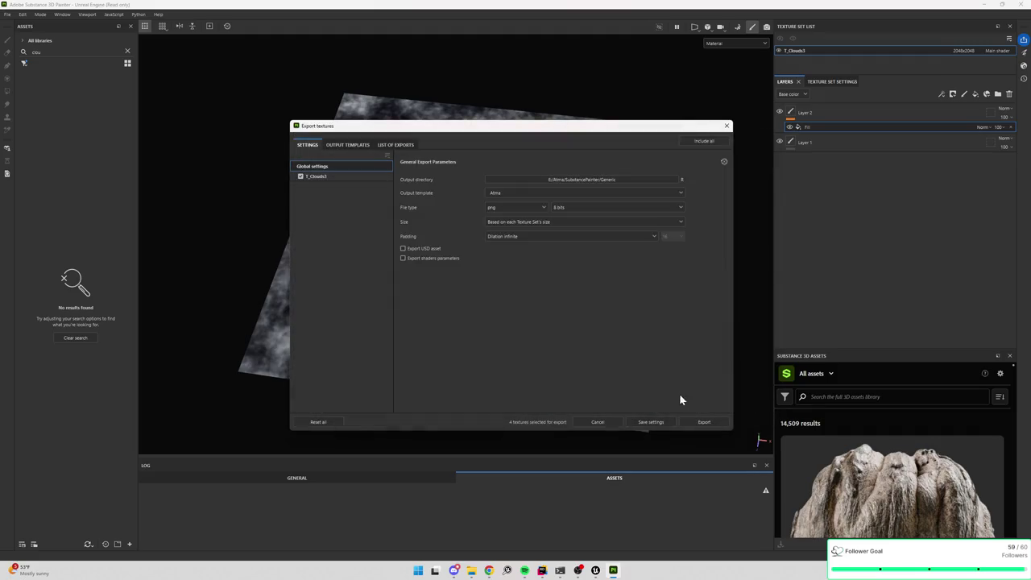
pyautogui.click(694, 423)
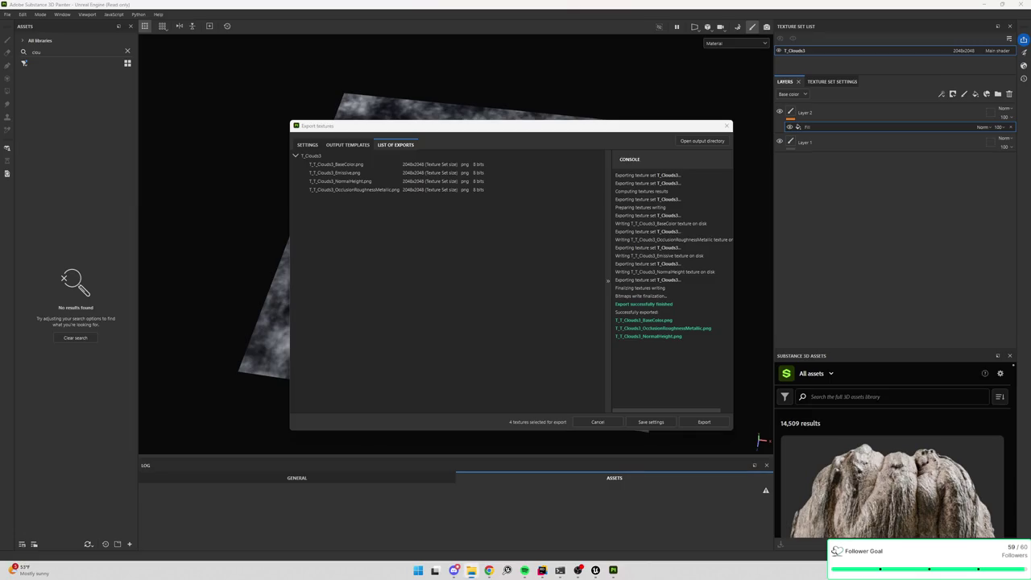
# - In Unreal, clear the cloud filter and create a Generic folder inside Content/Textures
pyautogui.click(983, 5)
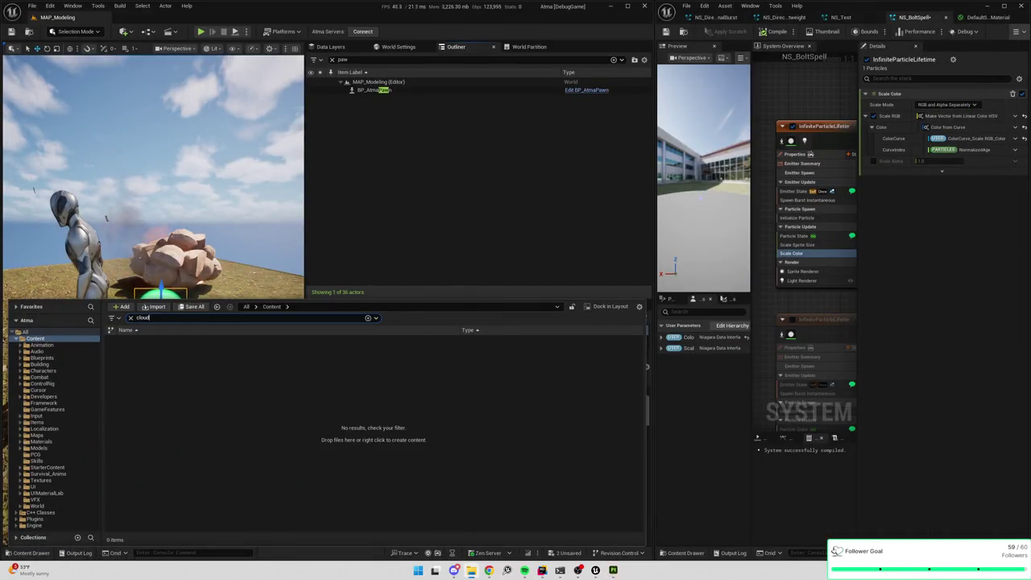
pyautogui.click(131, 317)
pyautogui.click(40, 442)
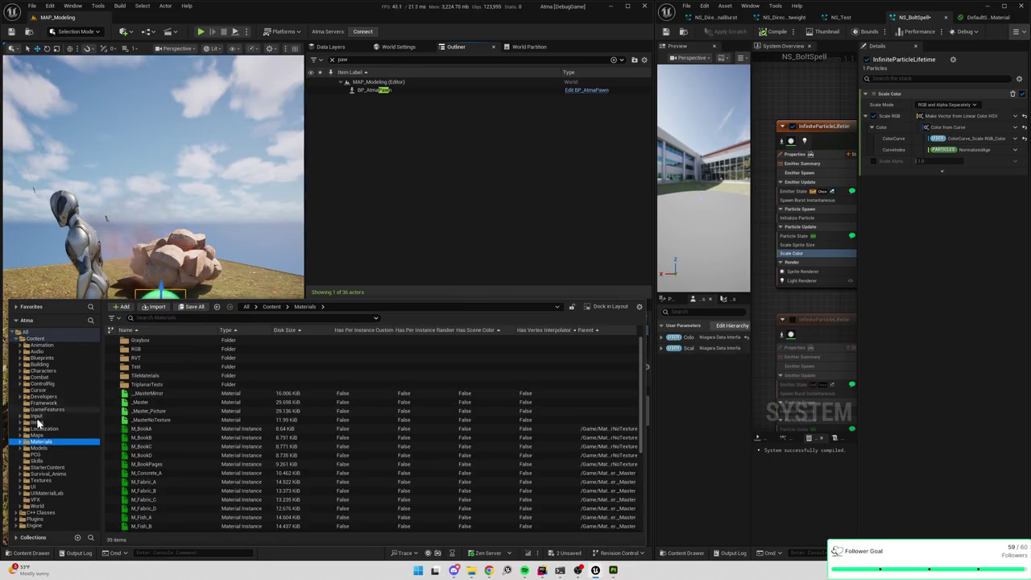
pyautogui.click(46, 486)
pyautogui.click(40, 480)
pyautogui.rightClick(183, 473)
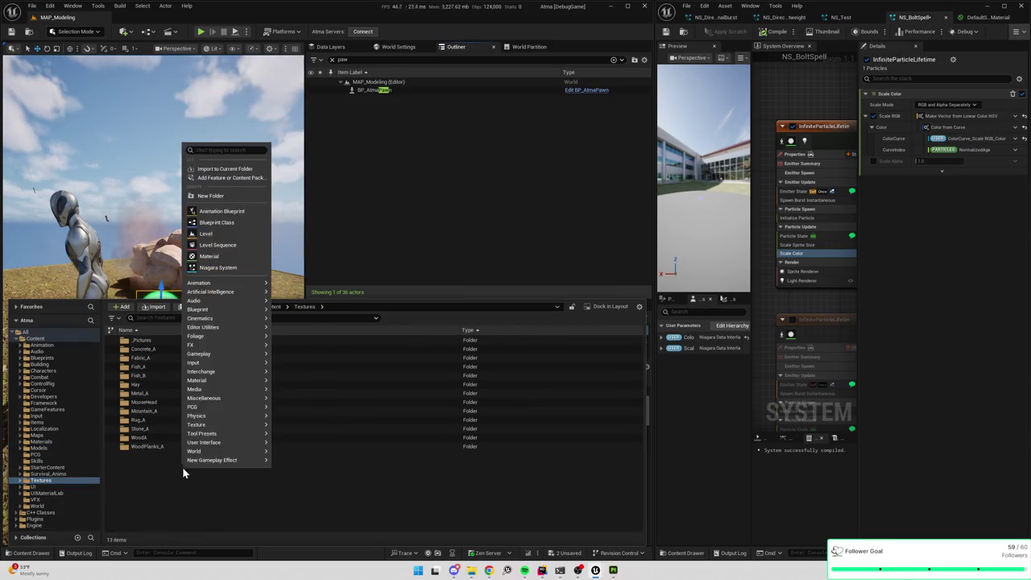
pyautogui.click(219, 196)
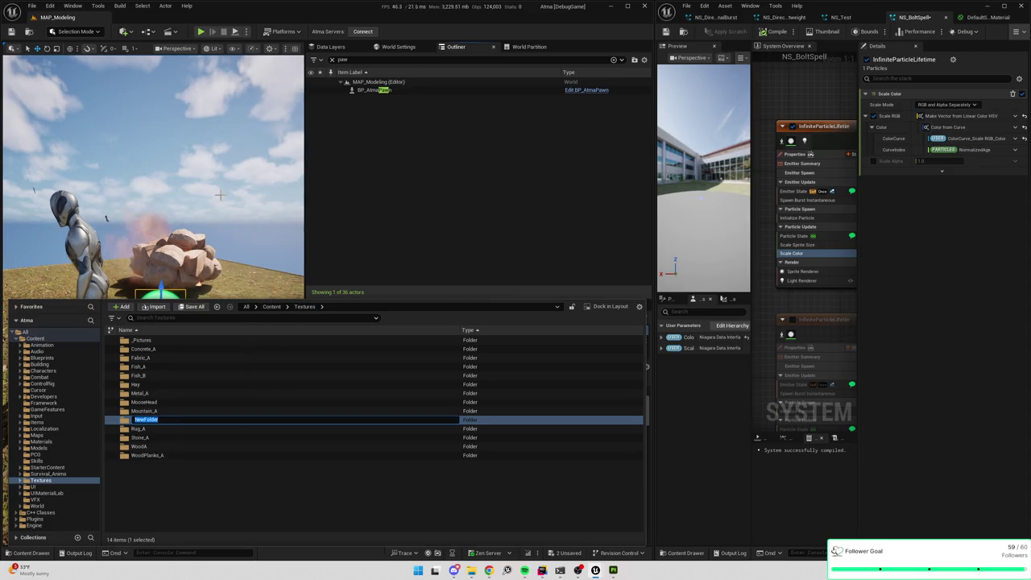
pyautogui.write('Generic')
pyautogui.press('Return')
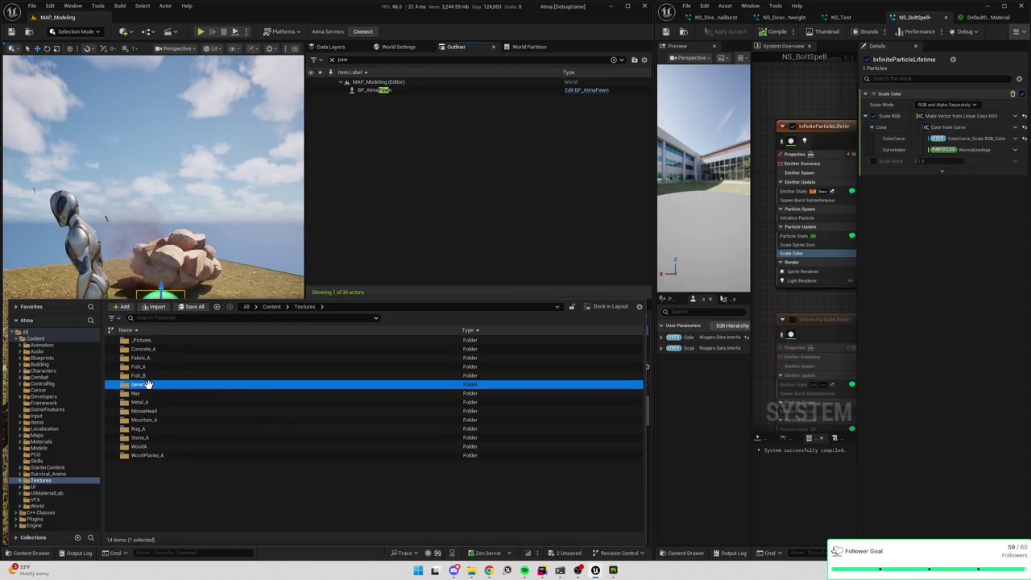
# - Import the exported cloud PNG into Generic and open T_Clouds3_BaseColor in the texture editor
pyautogui.doubleClick(149, 386)
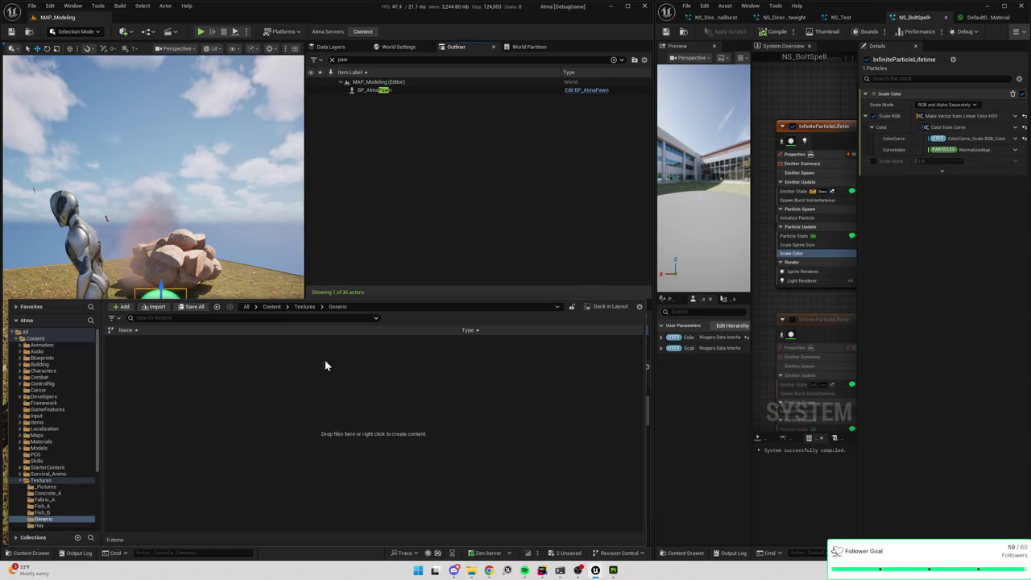
pyautogui.moveTo(278, 398); pyautogui.dragTo(276, 387)
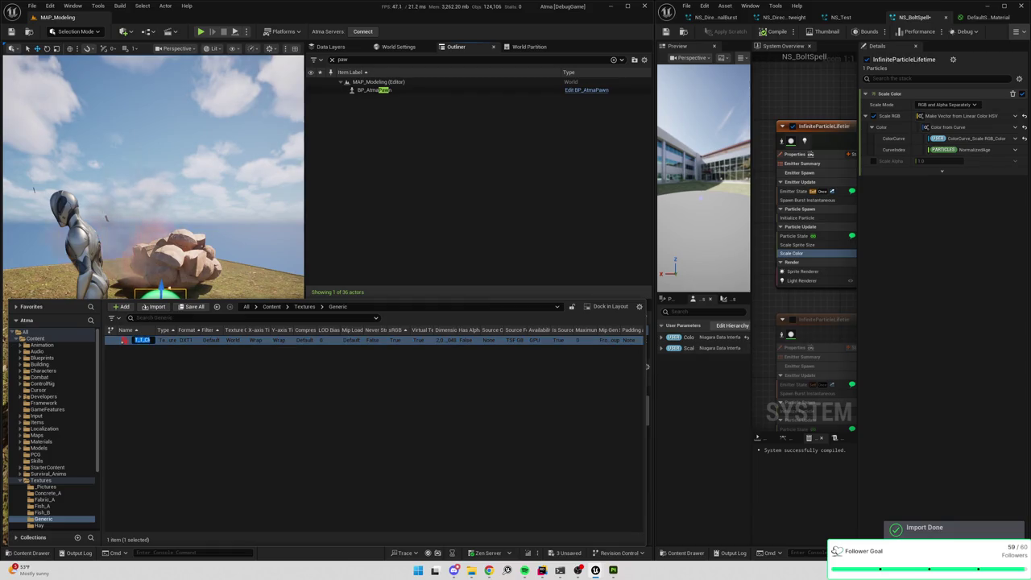
pyautogui.press('Return')
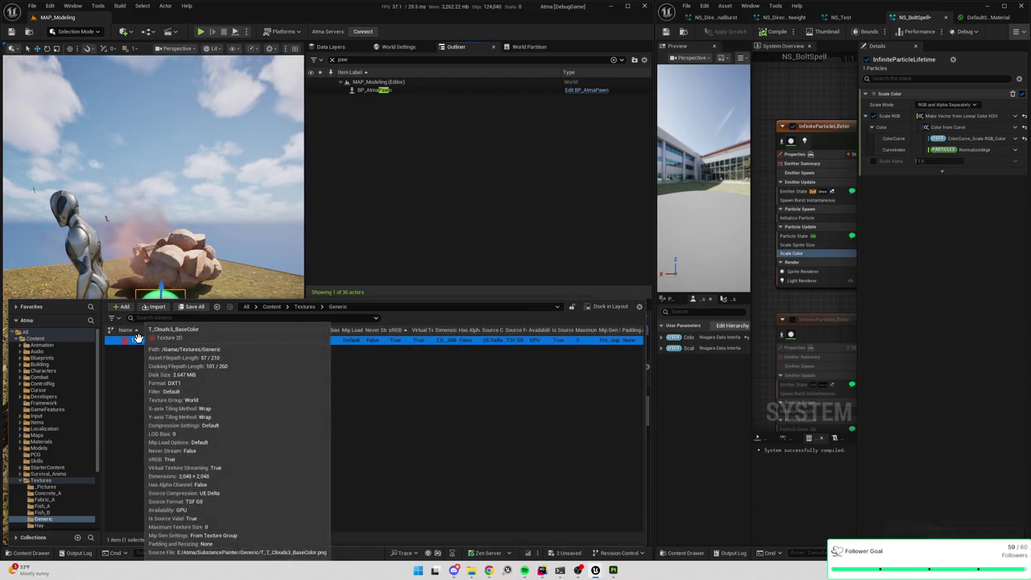
pyautogui.doubleClick(142, 340)
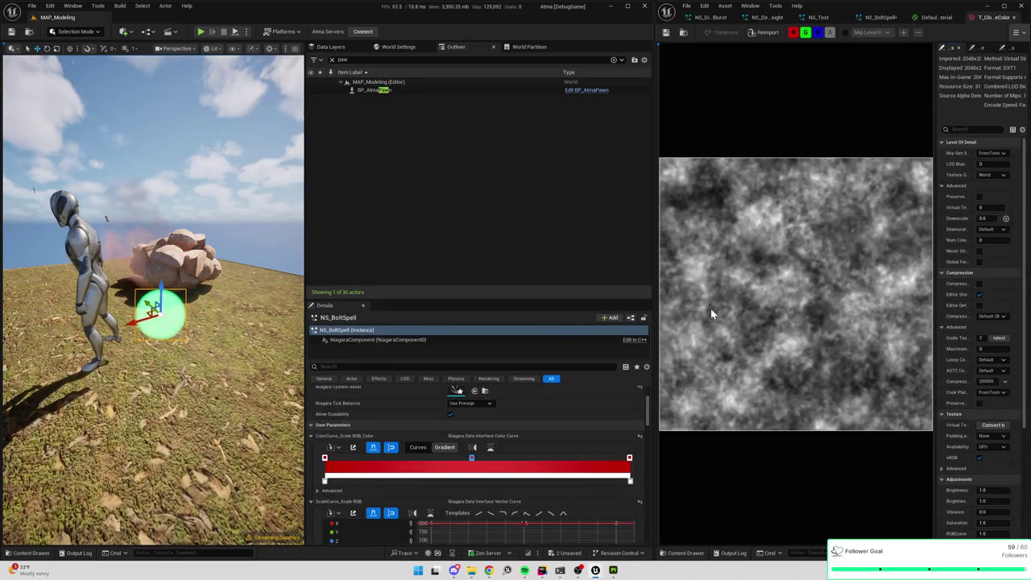
# - Save all assets, switch to NS_BoltSpell, and select the emitter's Sprite Renderer
pyautogui.click(666, 32)
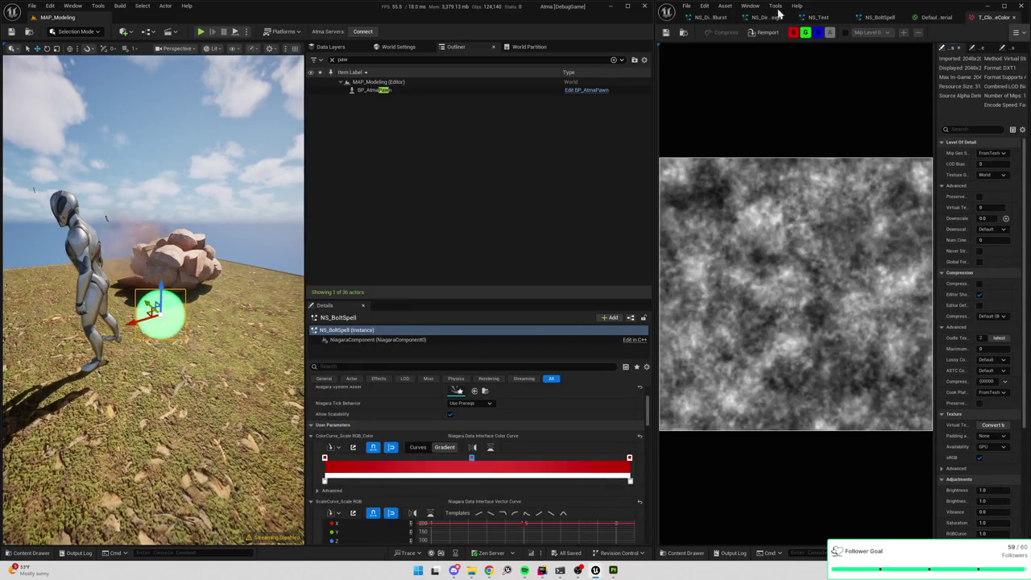
pyautogui.moveTo(651, 81); pyautogui.dragTo(455, 95)
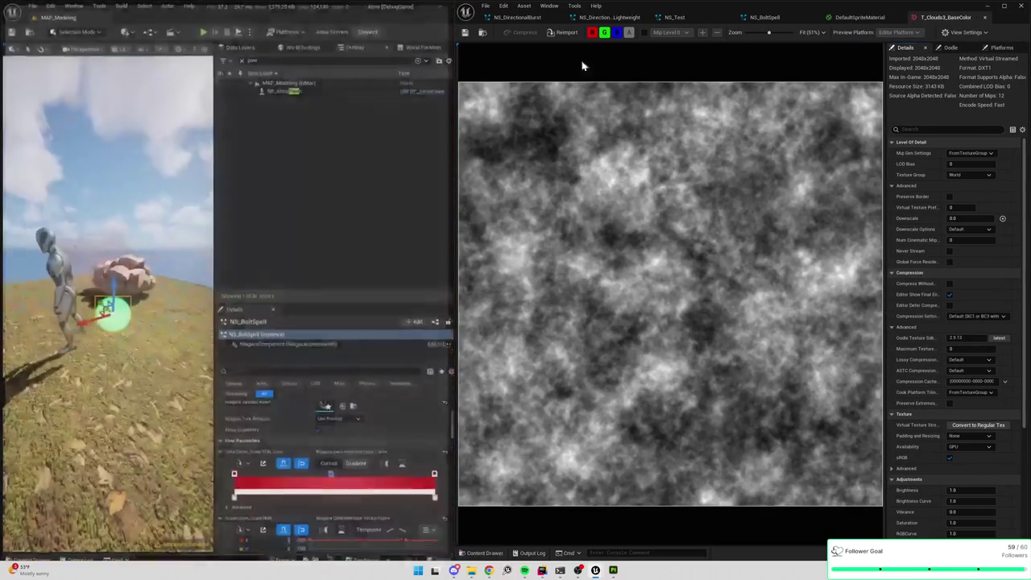
pyautogui.click(681, 17)
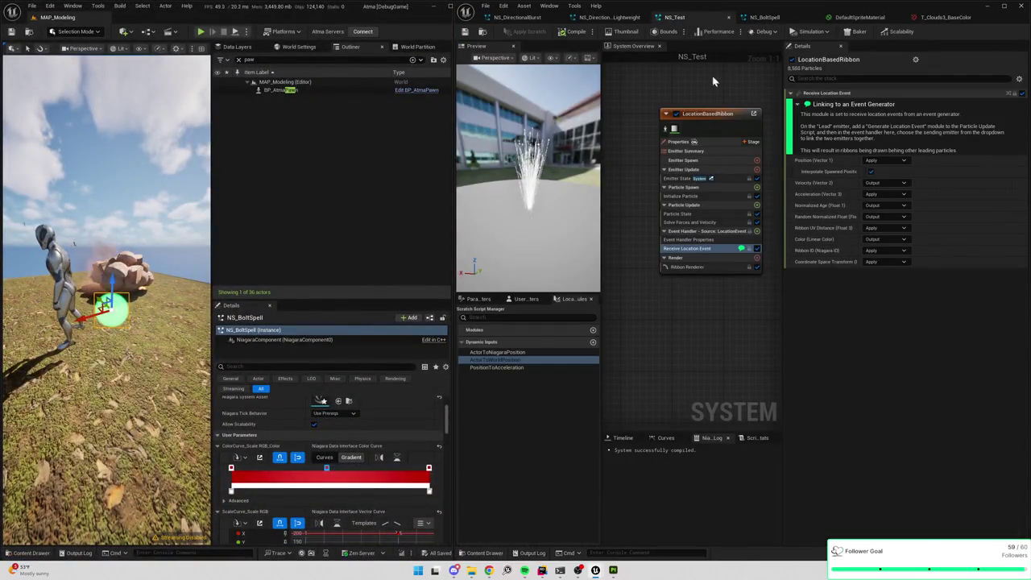
pyautogui.click(777, 17)
pyautogui.moveTo(629, 303)
pyautogui.mouseDown()
pyautogui.moveTo(645, 248)
pyautogui.moveTo(682, 259)
pyautogui.mouseUp()
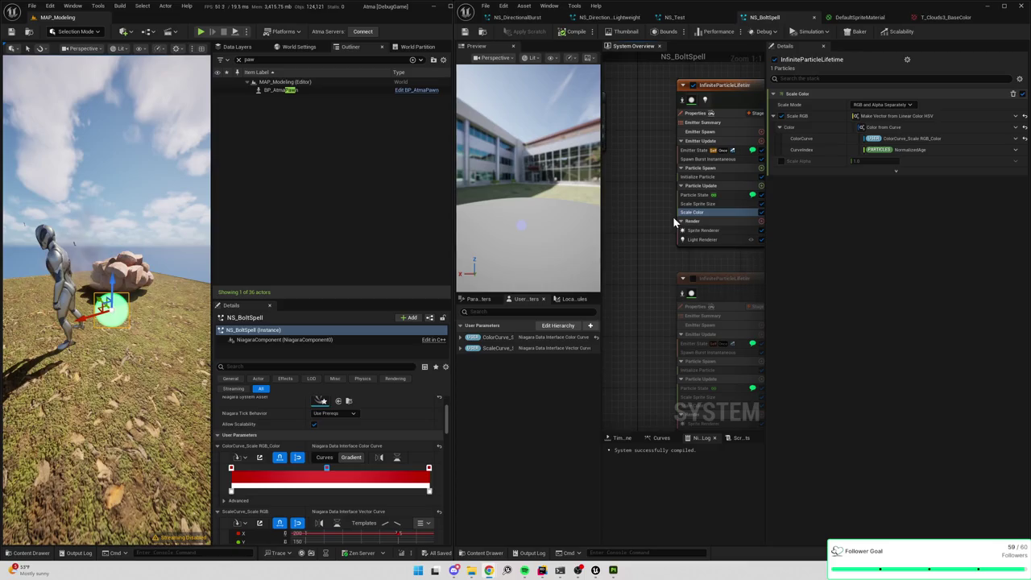
pyautogui.click(704, 232)
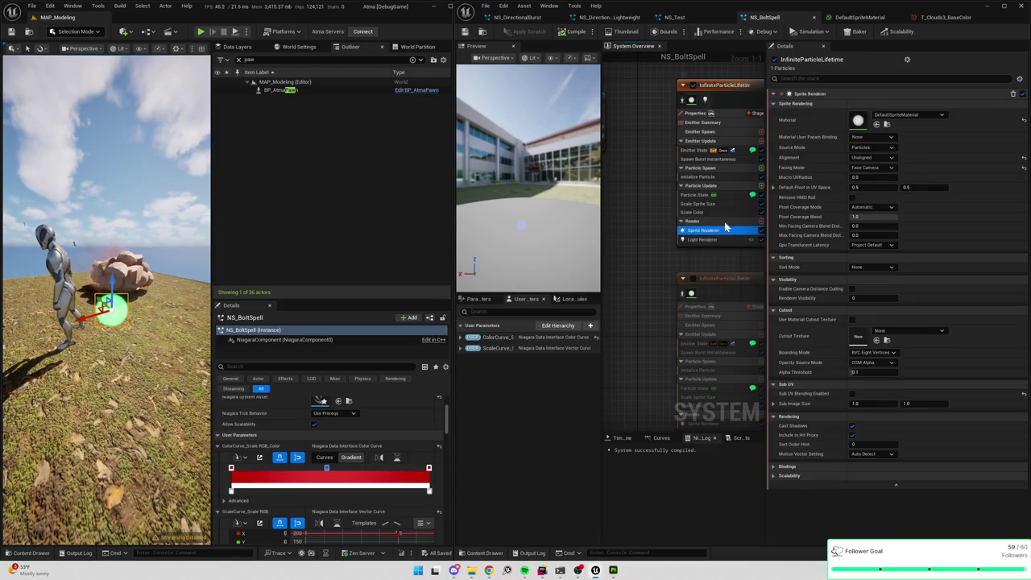
# - Locate the sprite renderer's DefaultSpriteMaterial in the Content Drawer and open it
pyautogui.click(885, 118)
pyautogui.write('ud')
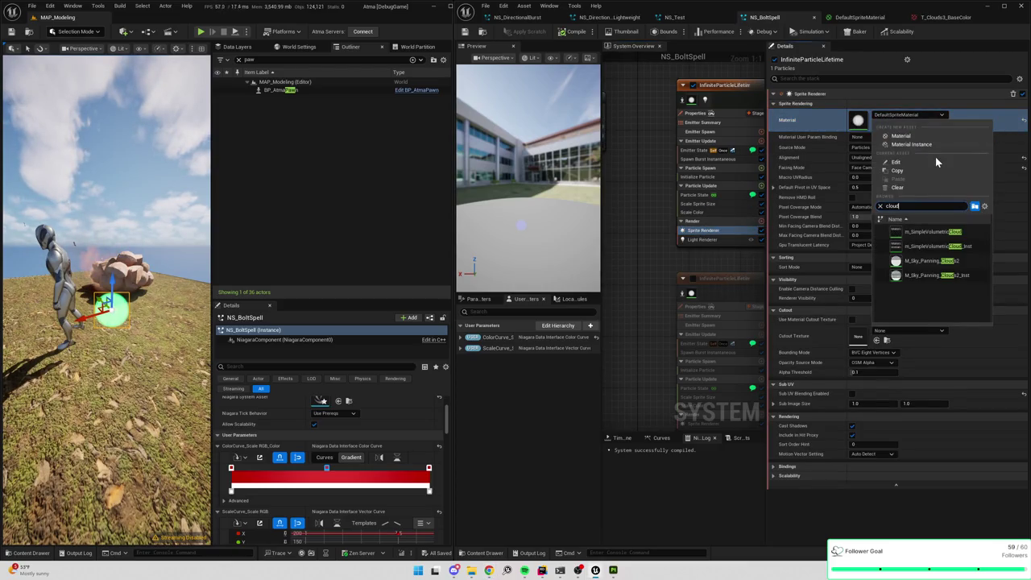
pyautogui.write('s')
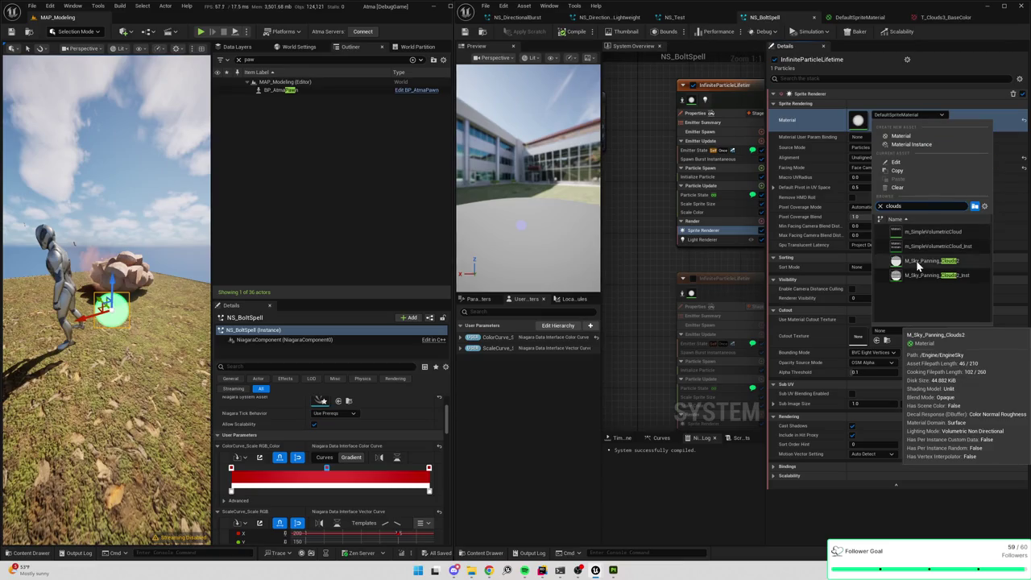
pyautogui.click(675, 246)
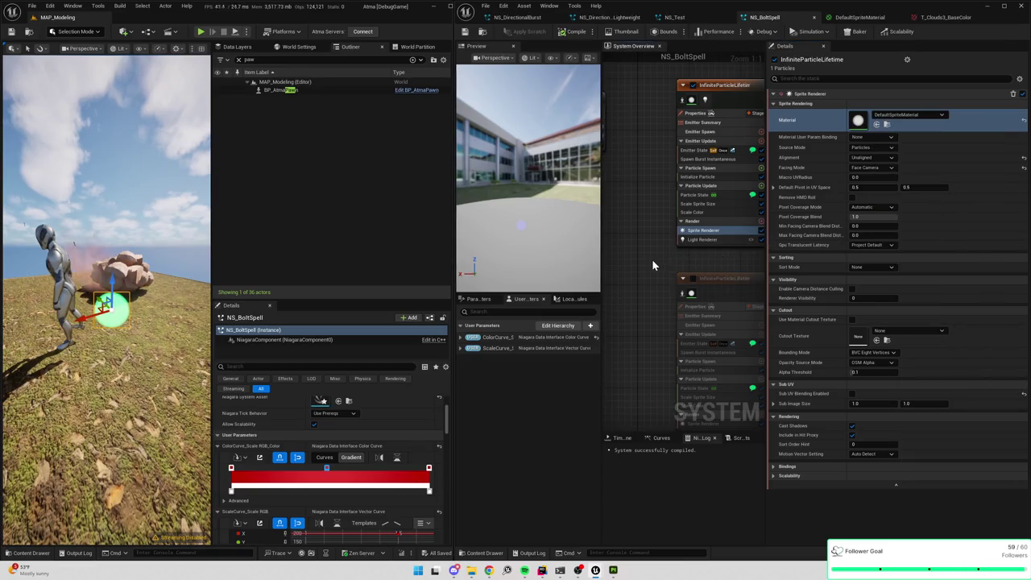
pyautogui.hotkey('ctrl', 'space')
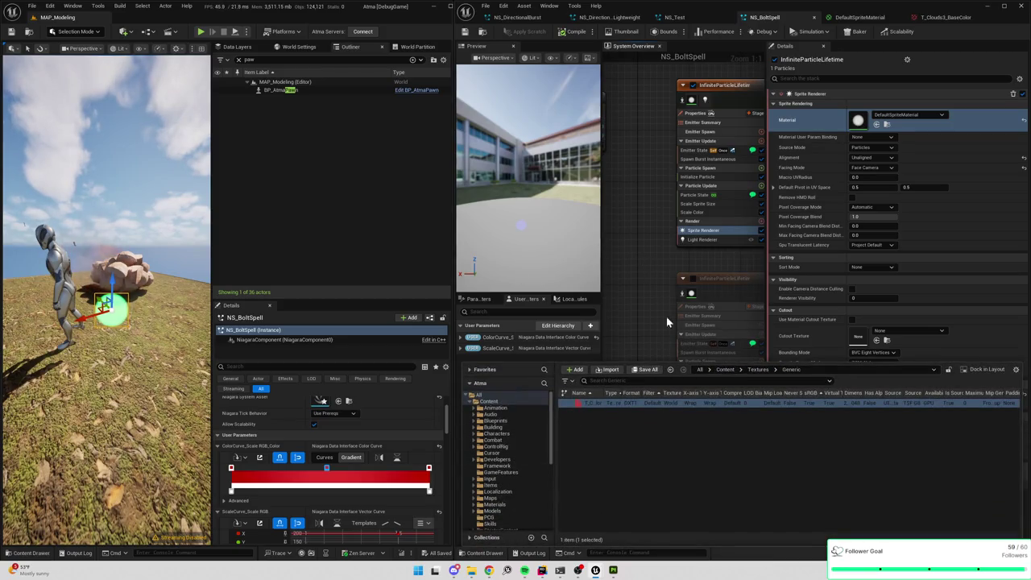
pyautogui.click(887, 126)
pyautogui.click(886, 125)
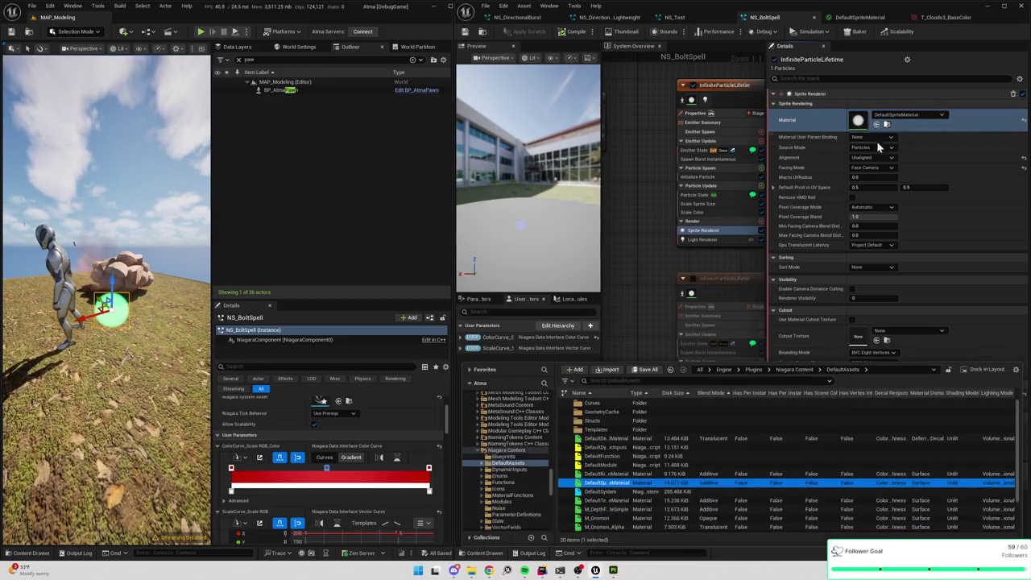
pyautogui.moveTo(609, 484)
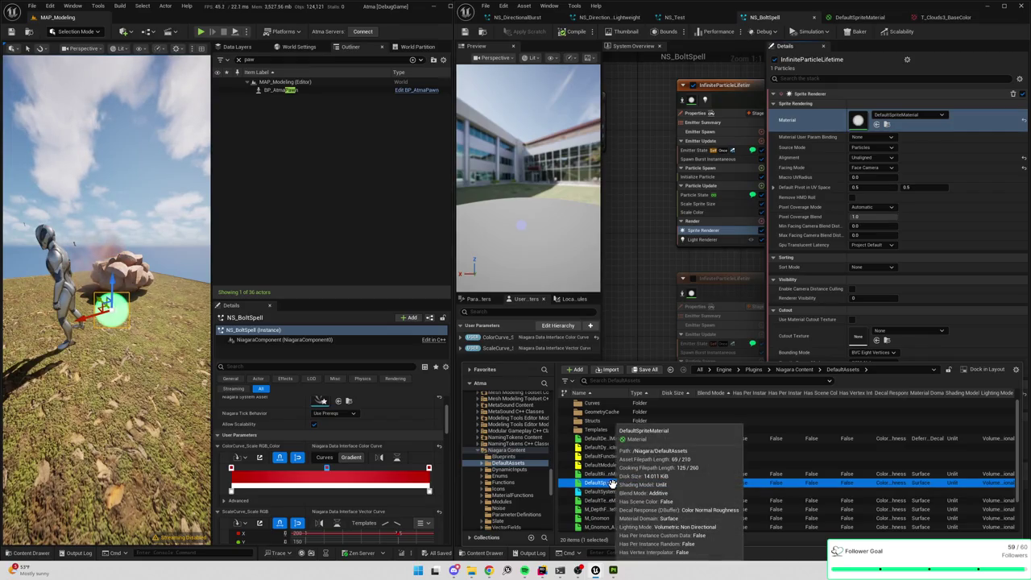
pyautogui.doubleClick(610, 484)
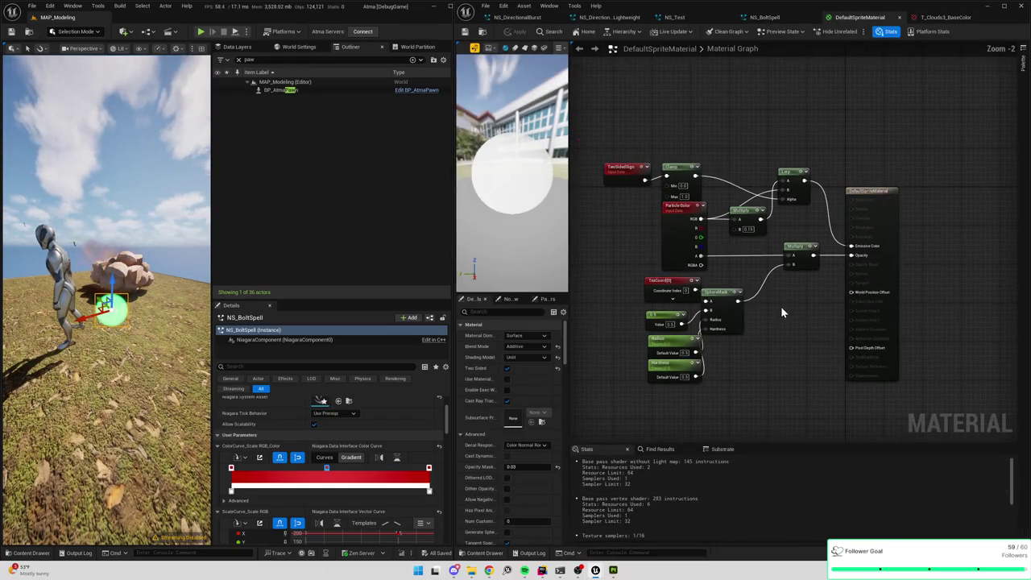
# - Inspect DefaultSpriteMaterial's Particle Color nodes and settings, then return to NS_BoltSpell's VFX folder
pyautogui.scroll(1, 780, 307)
pyautogui.moveTo(625, 86); pyautogui.dragTo(844, 383)
pyautogui.click(656, 203)
pyautogui.click(725, 226)
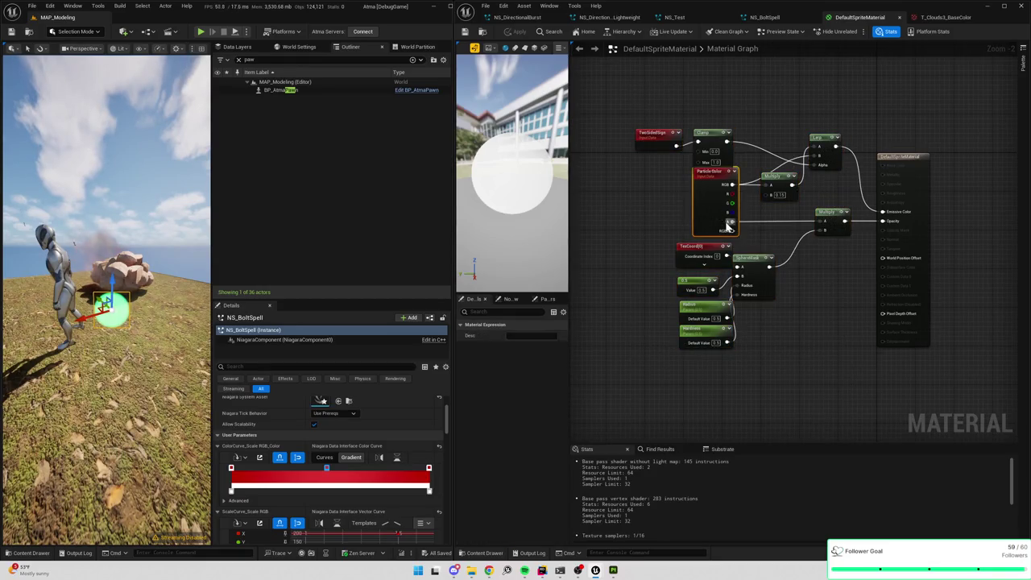
pyautogui.click(673, 208)
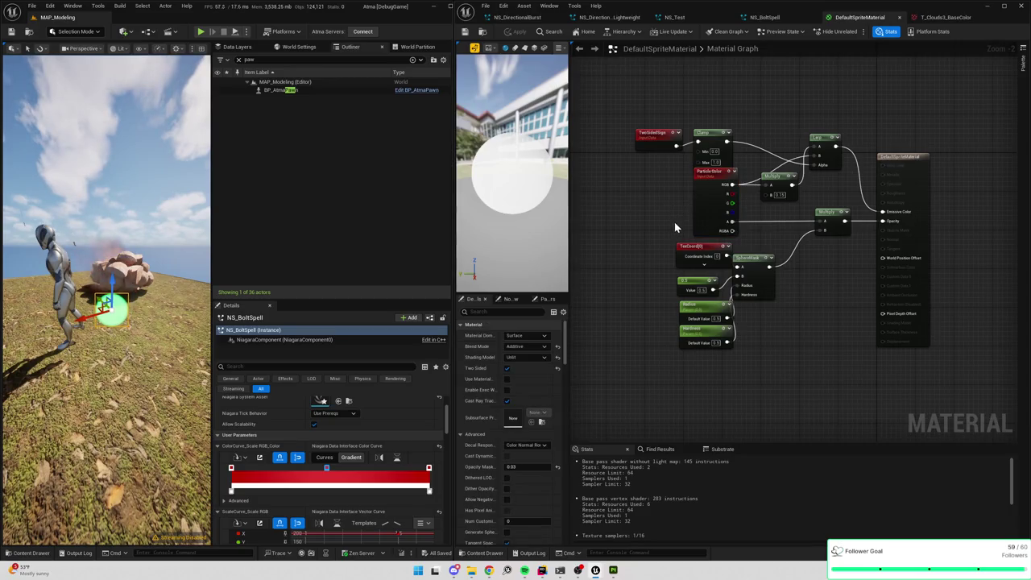
pyautogui.moveTo(676, 255); pyautogui.dragTo(677, 256)
pyautogui.click(681, 202)
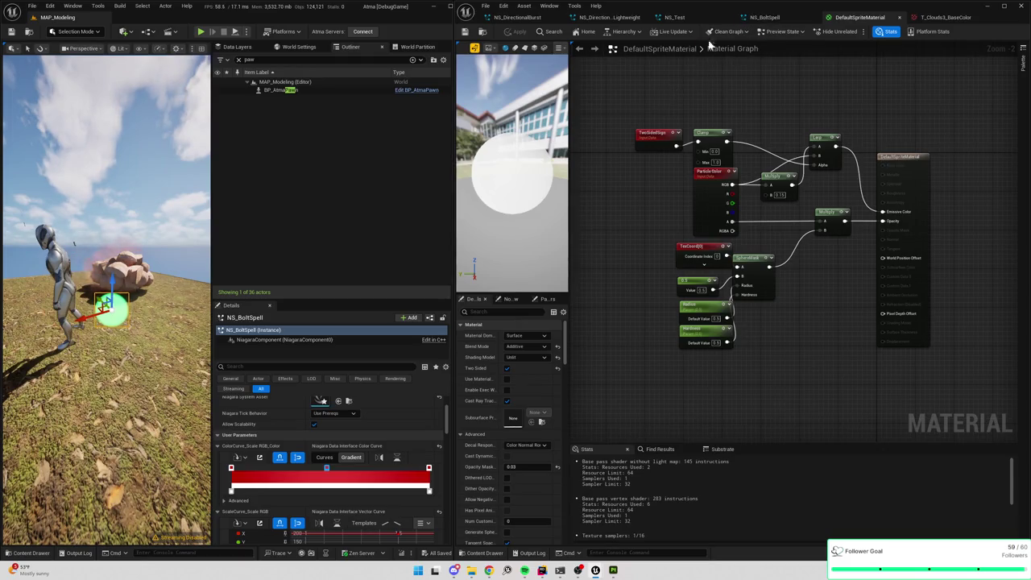
pyautogui.click(761, 19)
pyautogui.click(482, 32)
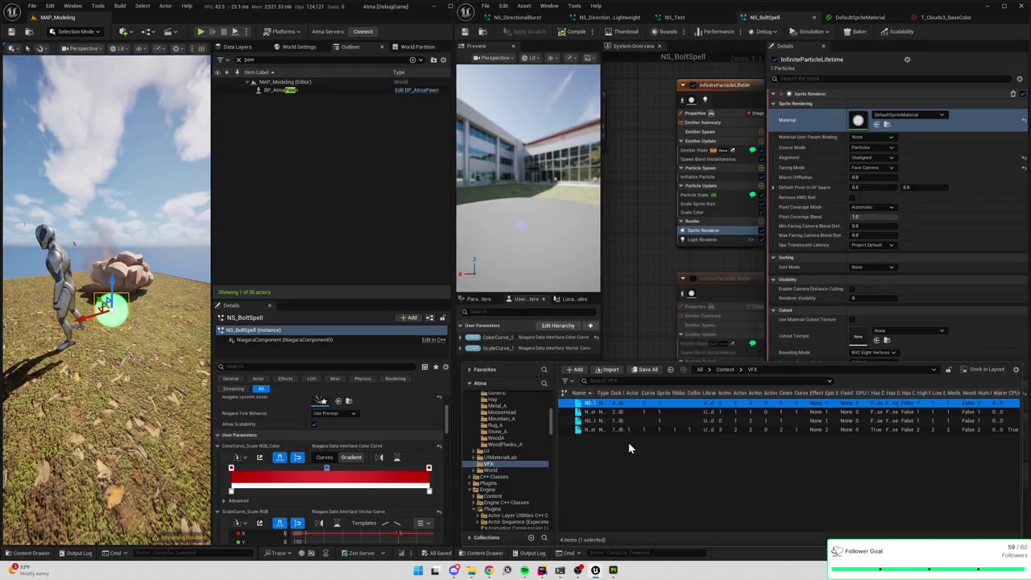
# - Create a new material M_TestBoltMaterial in the VFX folder and open it
pyautogui.moveTo(600, 395); pyautogui.dragTo(620, 397)
pyautogui.rightClick(603, 470)
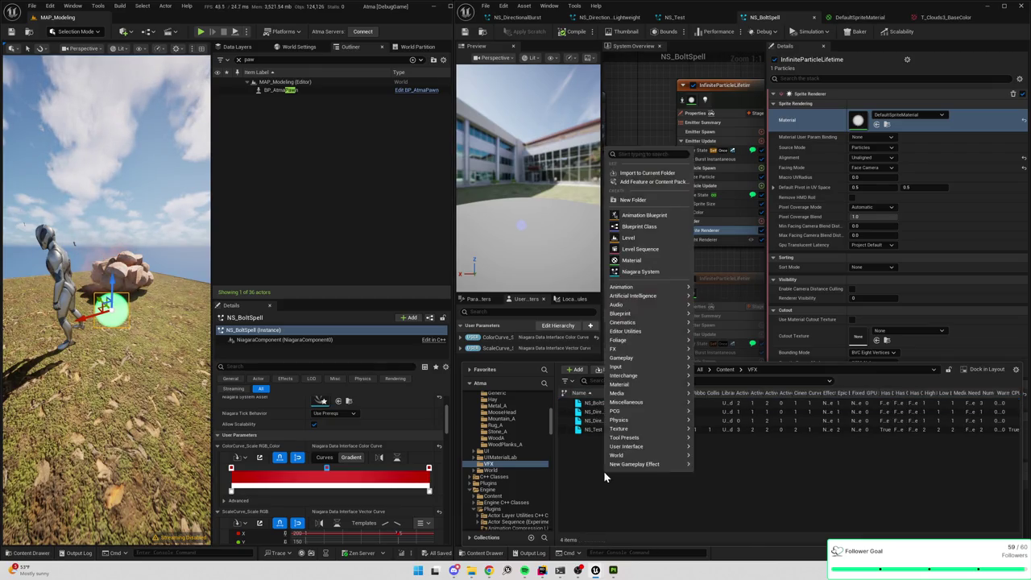
pyautogui.click(636, 260)
pyautogui.write('M_TestBoltMa')
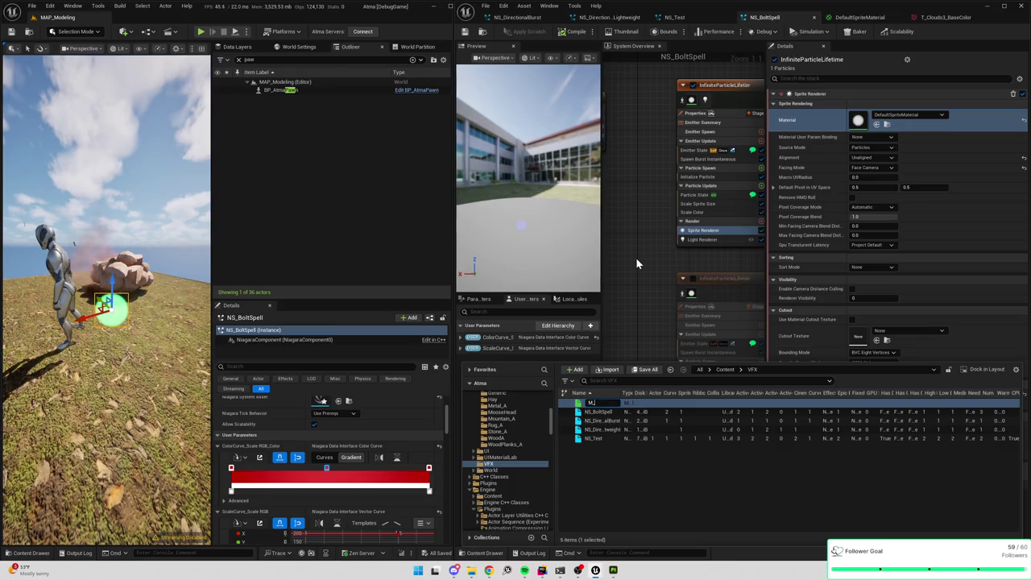
pyautogui.write('t')
pyautogui.press('Return')
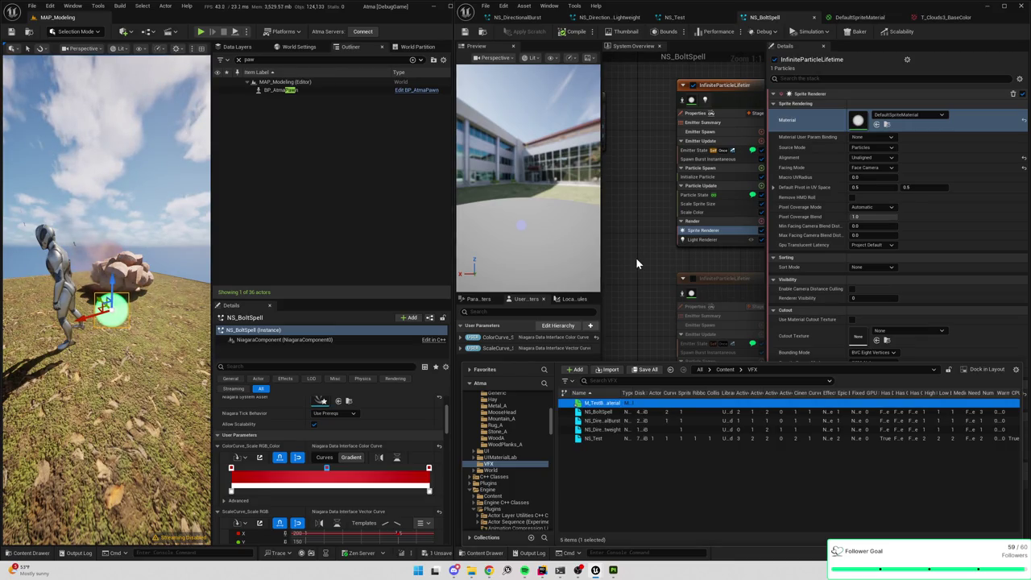
pyautogui.doubleClick(612, 403)
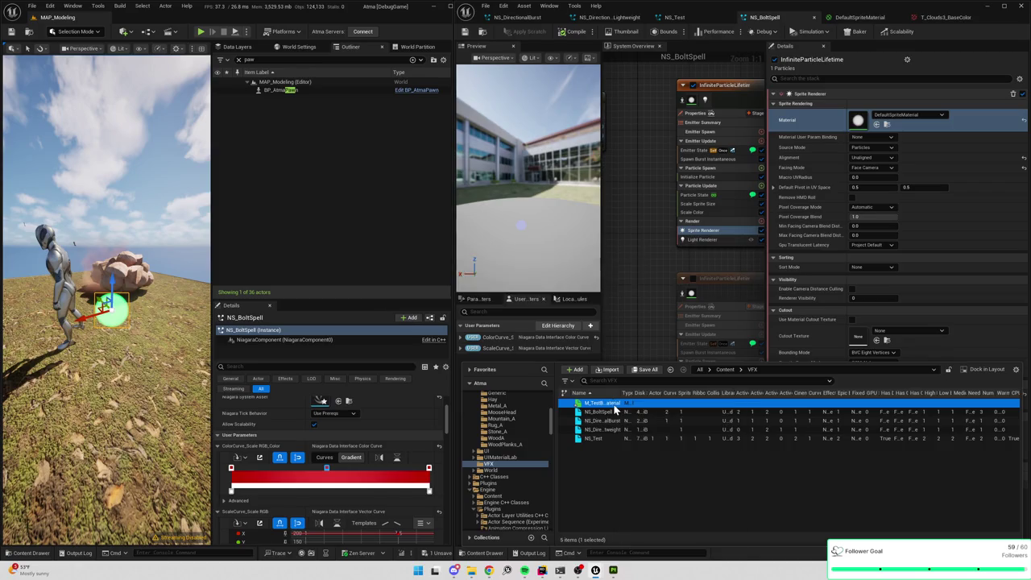
# - Add a Particle Color node, comparing against DefaultSpriteMaterial for reference
pyautogui.rightClick(687, 211)
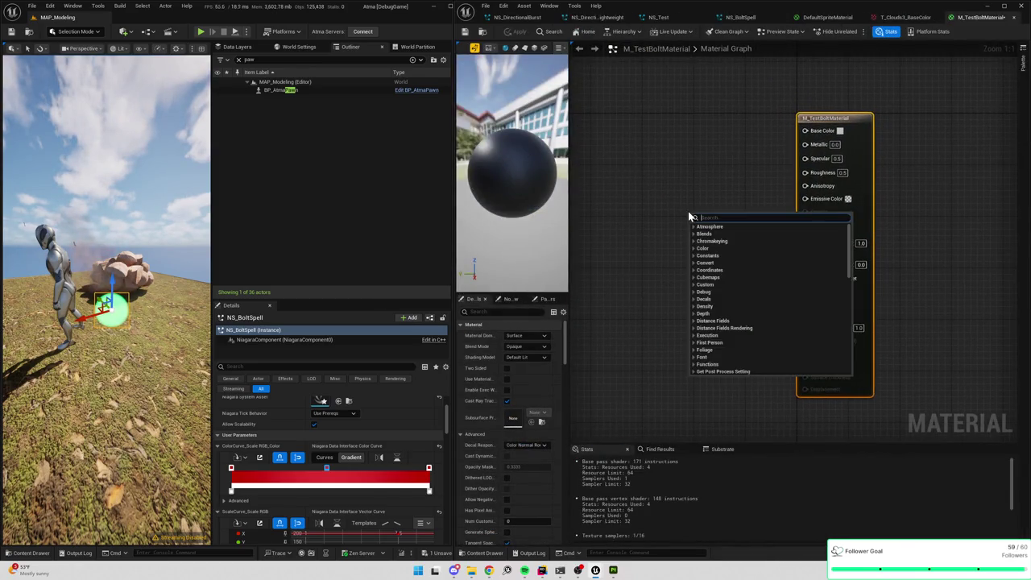
pyautogui.write('particle')
pyautogui.press('Return')
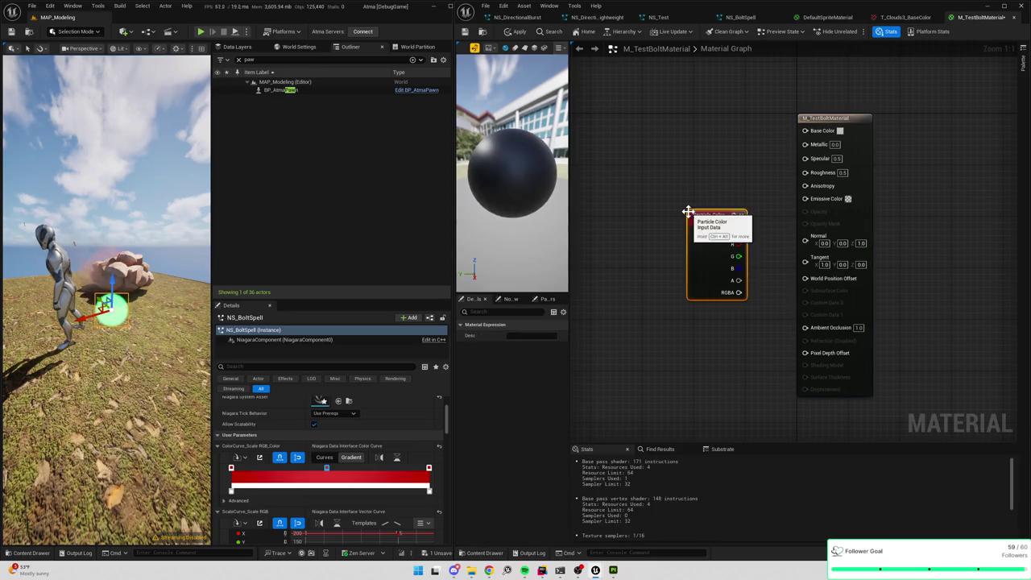
pyautogui.moveTo(752, 232); pyautogui.dragTo(700, 214)
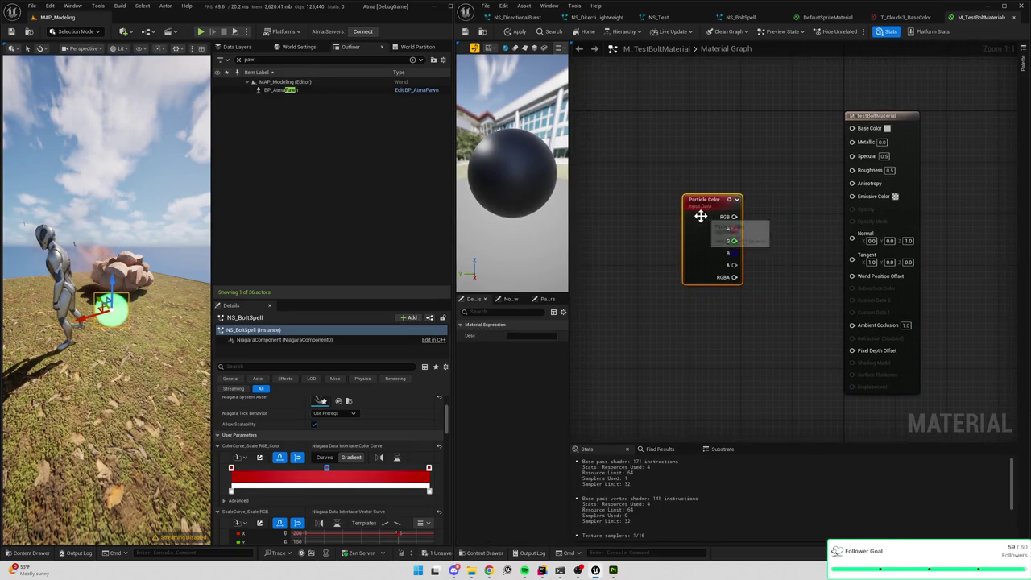
pyautogui.click(892, 115)
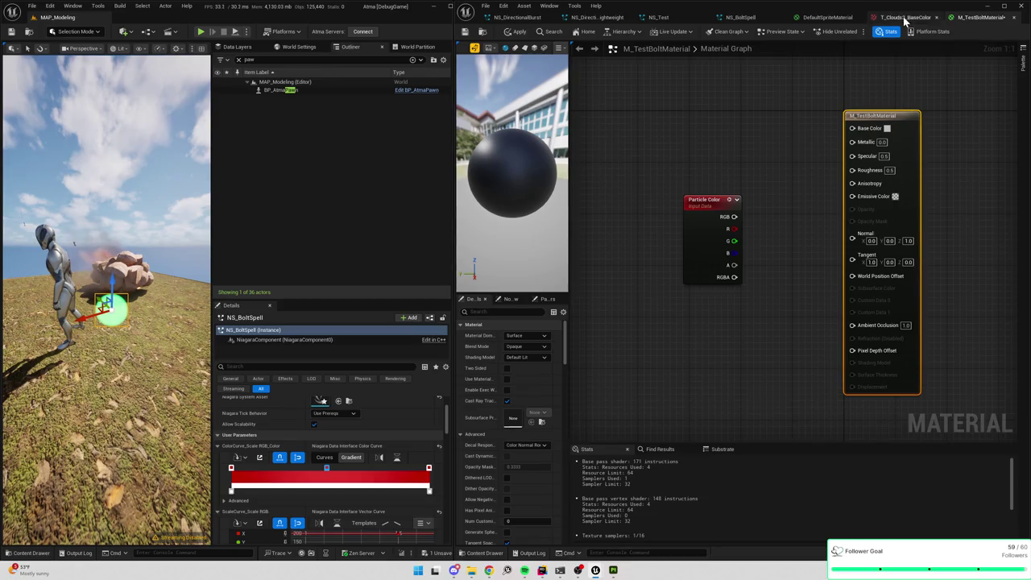
pyautogui.click(825, 17)
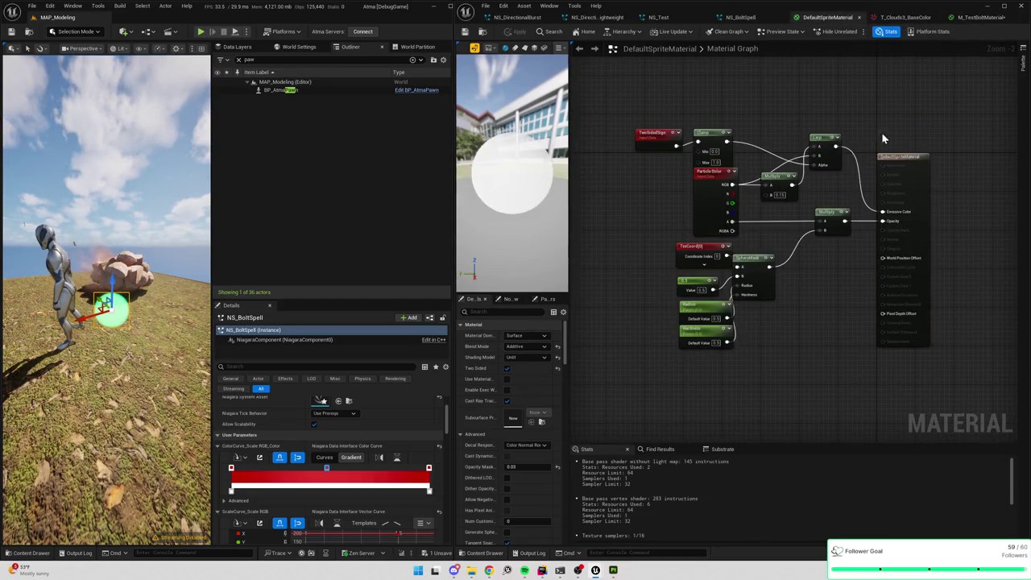
pyautogui.click(979, 17)
# - Make the material Unlit and Additive, wiring Particle Color RGB to Emissive and alpha to Opacity
pyautogui.click(523, 358)
pyautogui.click(510, 365)
pyautogui.click(524, 347)
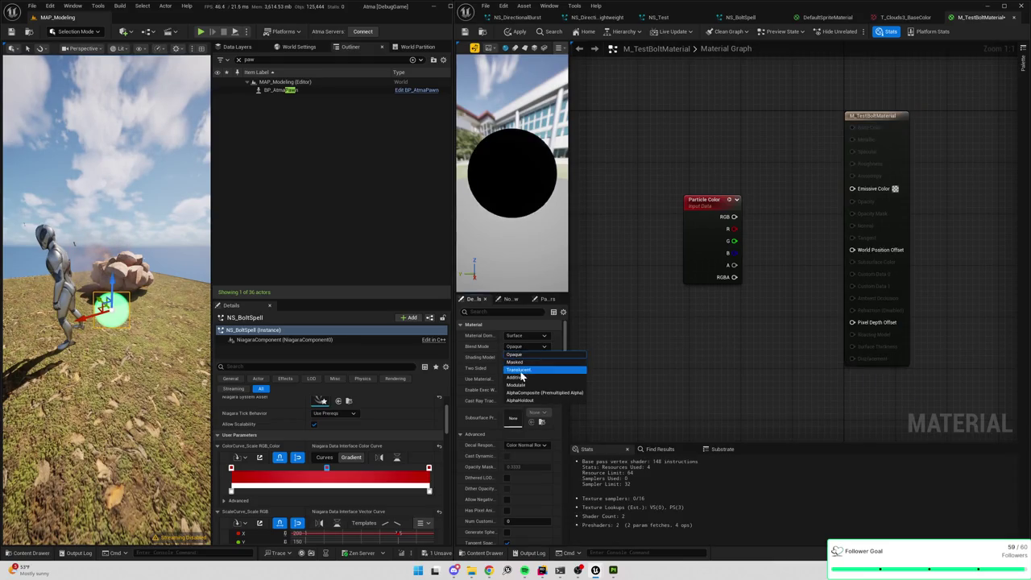
pyautogui.click(520, 378)
pyautogui.click(705, 242)
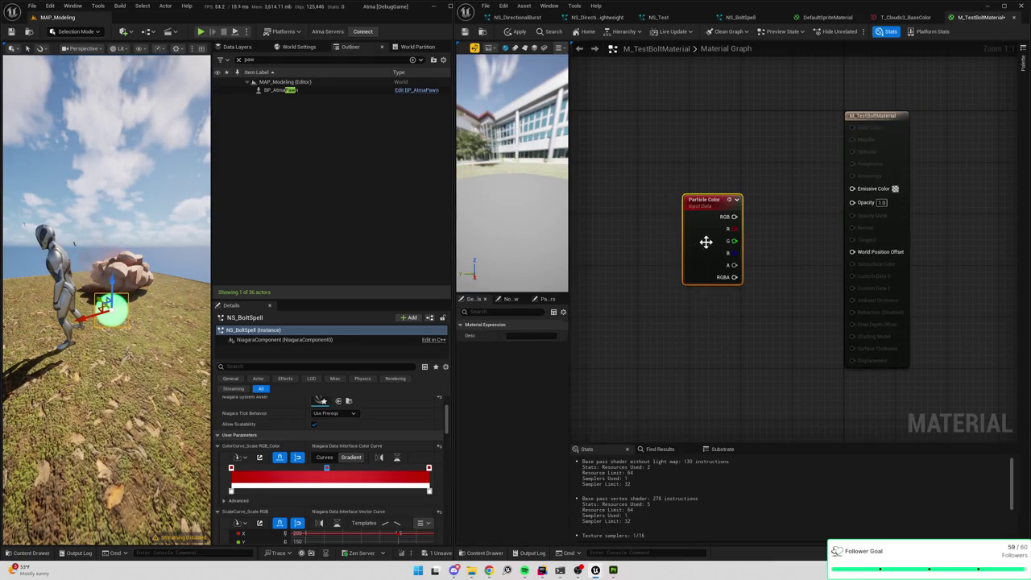
pyautogui.moveTo(735, 216); pyautogui.dragTo(852, 187)
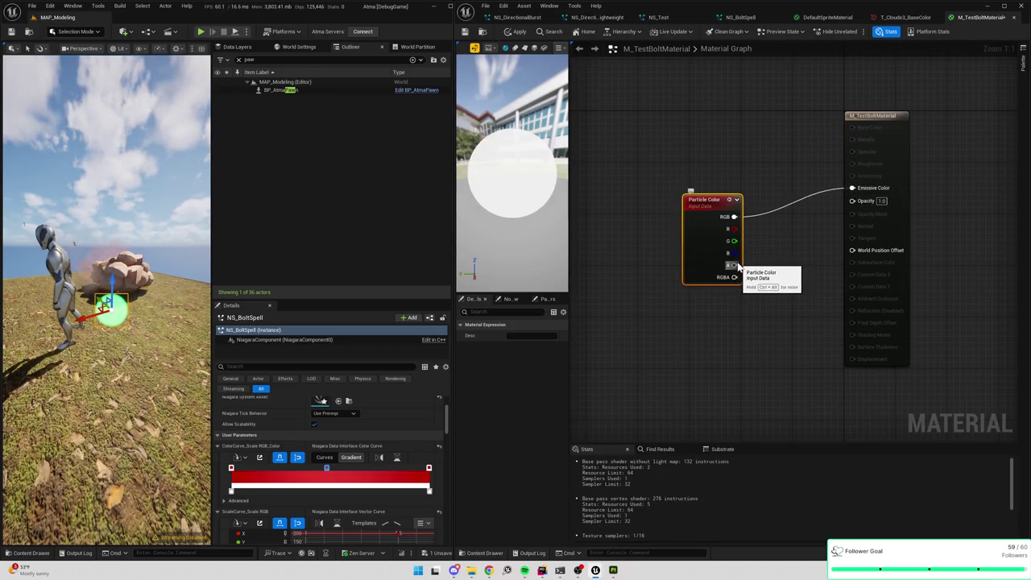
pyautogui.moveTo(734, 265)
pyautogui.mouseDown()
pyautogui.moveTo(829, 241)
pyautogui.moveTo(852, 200)
pyautogui.mouseUp()
# - Tidy the graph layout and bring up the Content Drawer filtered for cloud
pyautogui.moveTo(708, 228); pyautogui.dragTo(650, 228)
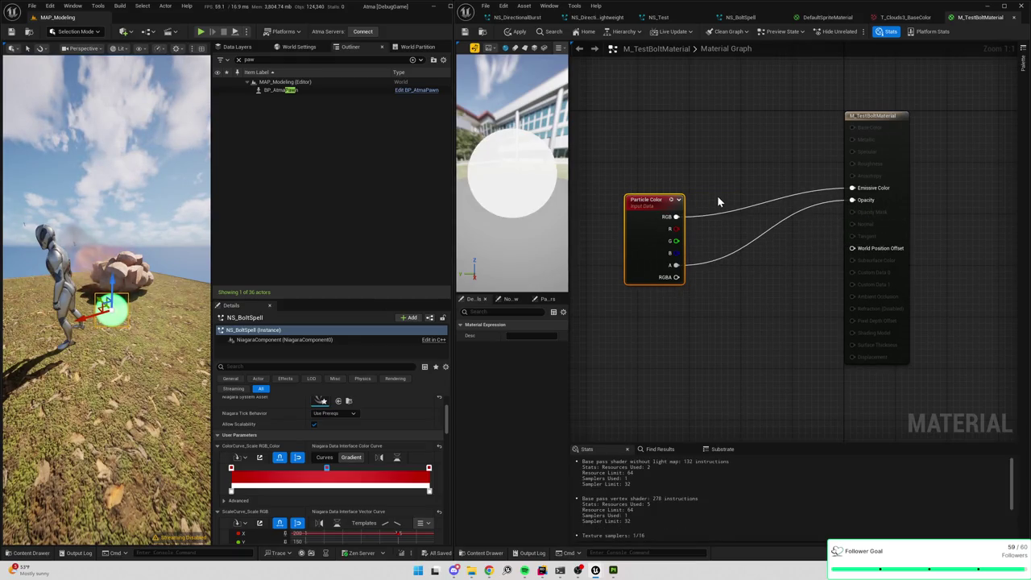
pyautogui.moveTo(721, 191); pyautogui.dragTo(747, 182)
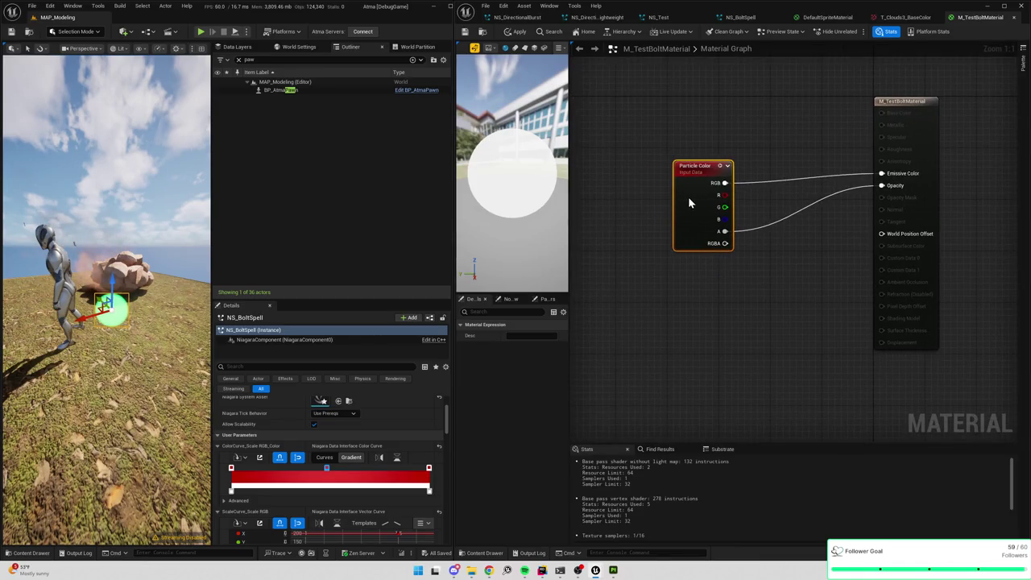
pyautogui.rightClick(765, 170)
pyautogui.click(792, 117)
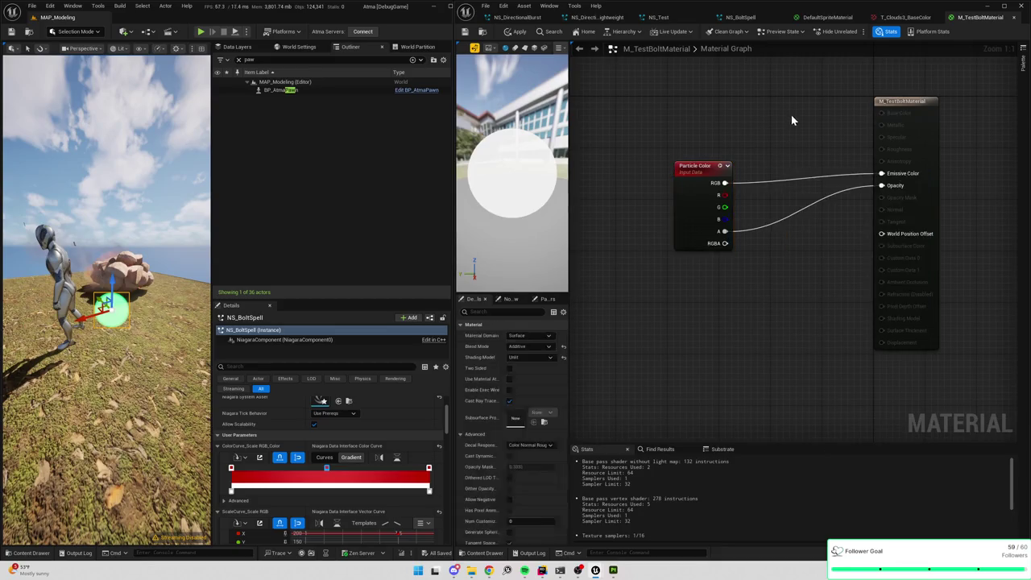
pyautogui.hotkey('ctrl', 'space')
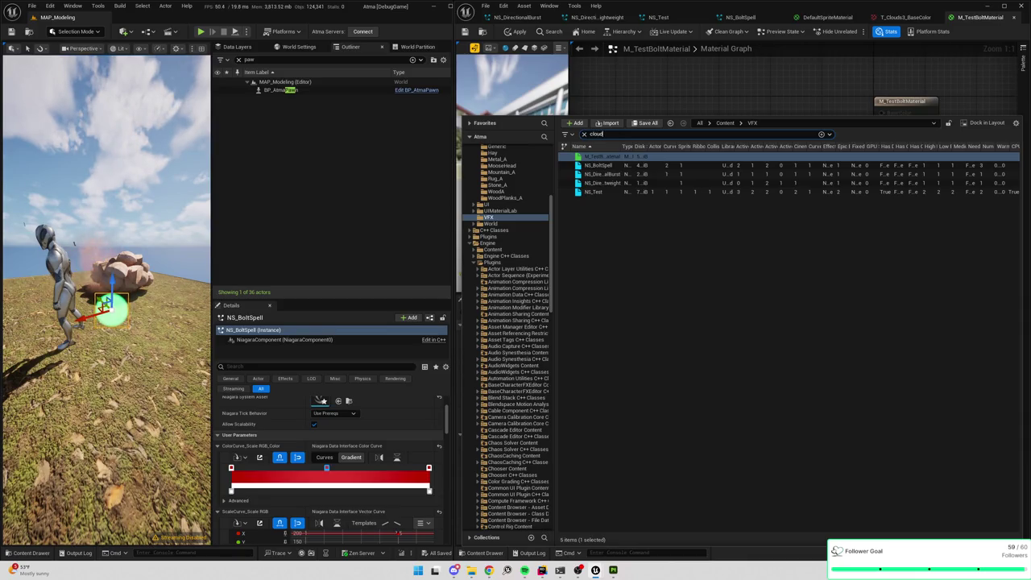
# - Add T_Clouds3_BaseColor as a Texture Sample and a Multiply node fed by Particle Color RGB
pyautogui.click(724, 123)
pyautogui.moveTo(615, 156)
pyautogui.mouseDown()
pyautogui.moveTo(770, 80)
pyautogui.moveTo(779, 91)
pyautogui.mouseUp()
pyautogui.moveTo(701, 172); pyautogui.dragTo(649, 174)
pyautogui.moveTo(810, 97); pyautogui.dragTo(812, 112)
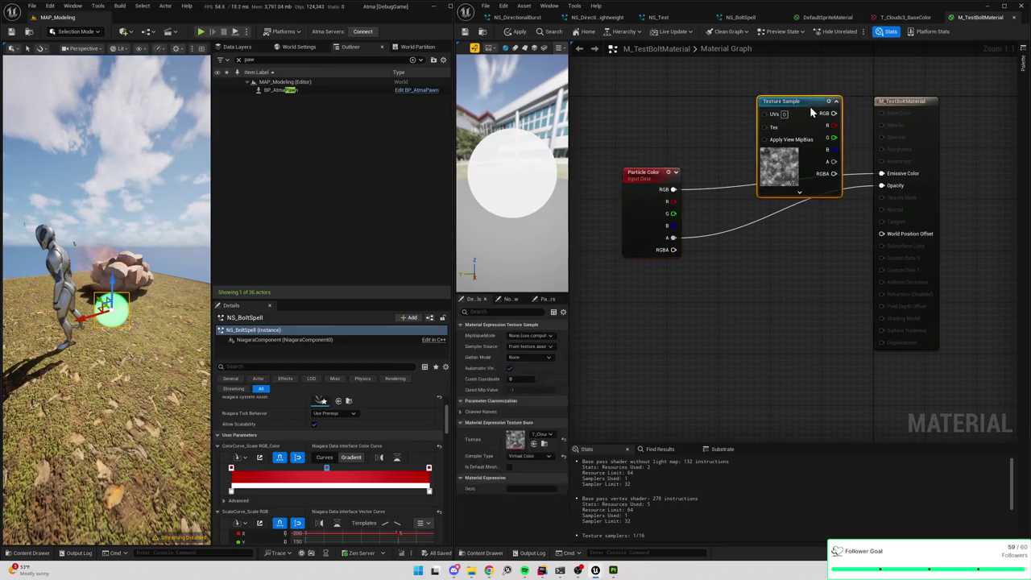
pyautogui.moveTo(678, 186)
pyautogui.mouseDown()
pyautogui.moveTo(709, 202)
pyautogui.moveTo(769, 129)
pyautogui.moveTo(809, 243)
pyautogui.mouseUp()
pyautogui.write('mult')
pyautogui.press('Return')
# - Arrange the nodes, connect Texture Sample RGB into the Multiply, and apply the material
pyautogui.moveTo(785, 101); pyautogui.dragTo(636, 89)
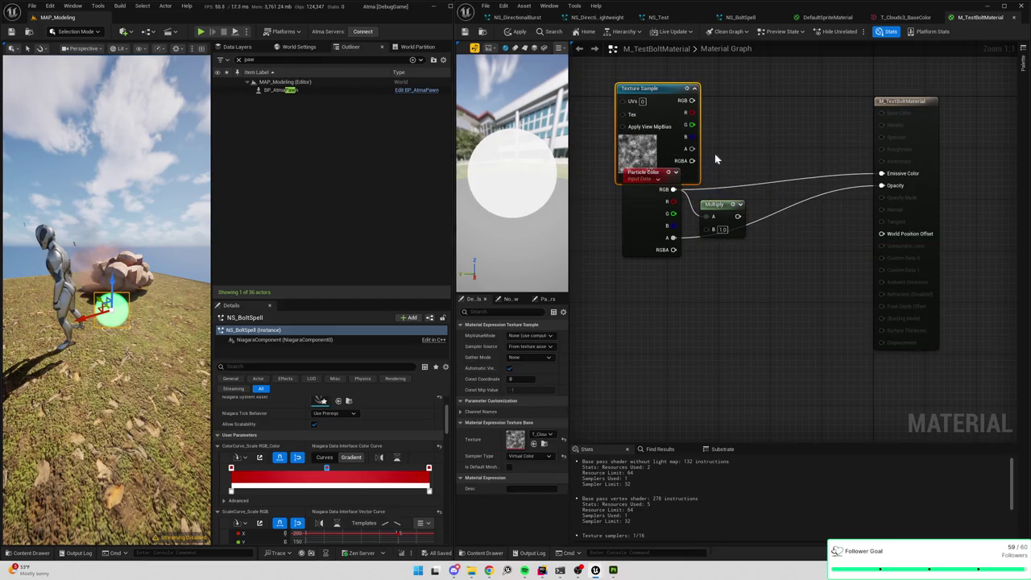
pyautogui.moveTo(719, 206); pyautogui.dragTo(736, 129)
pyautogui.moveTo(648, 189); pyautogui.dragTo(649, 234)
pyautogui.moveTo(692, 99)
pyautogui.mouseDown()
pyautogui.moveTo(733, 129)
pyautogui.moveTo(725, 143)
pyautogui.moveTo(881, 173)
pyautogui.mouseUp()
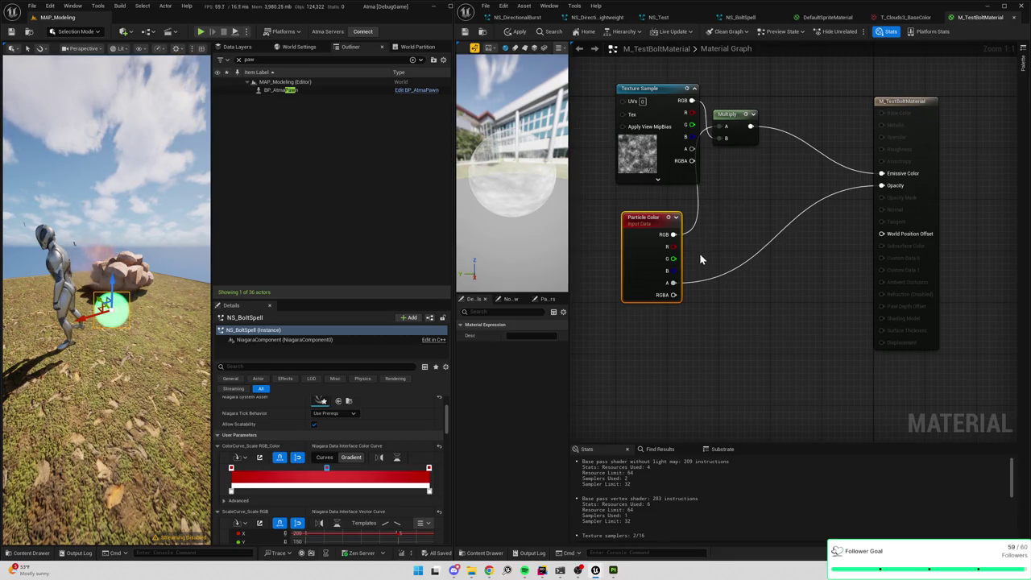
pyautogui.click(517, 32)
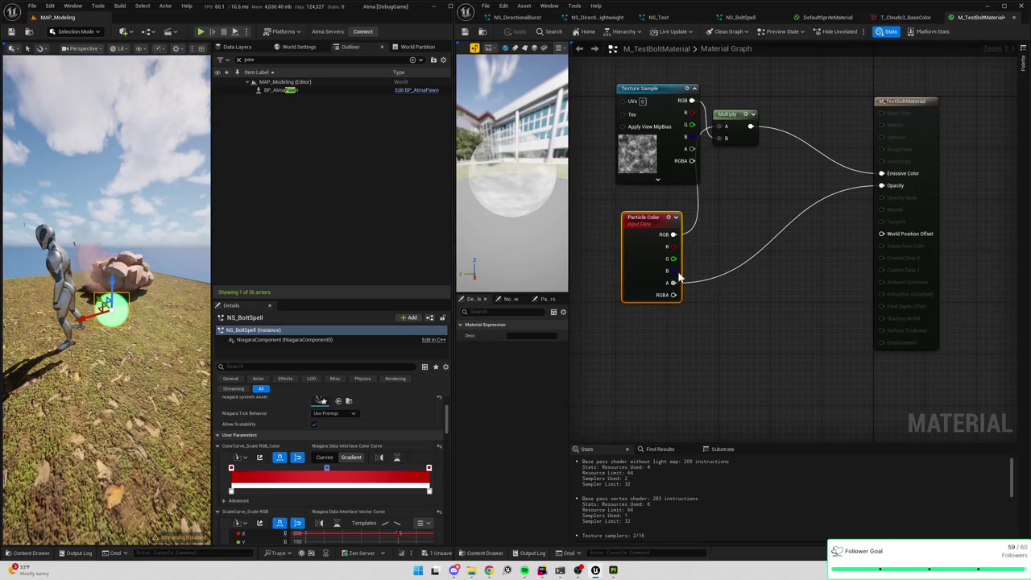
# - Try wiring Particle Color RGBA into the Multiply node, apply, then undo that mismatched link
pyautogui.moveTo(673, 294); pyautogui.dragTo(753, 134)
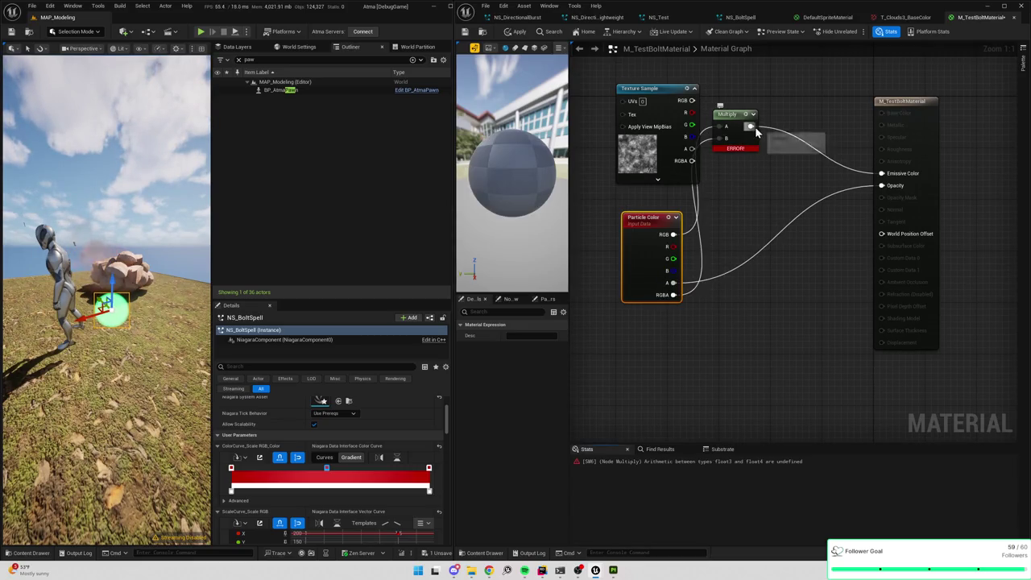
pyautogui.hotkey('ctrl', 's')
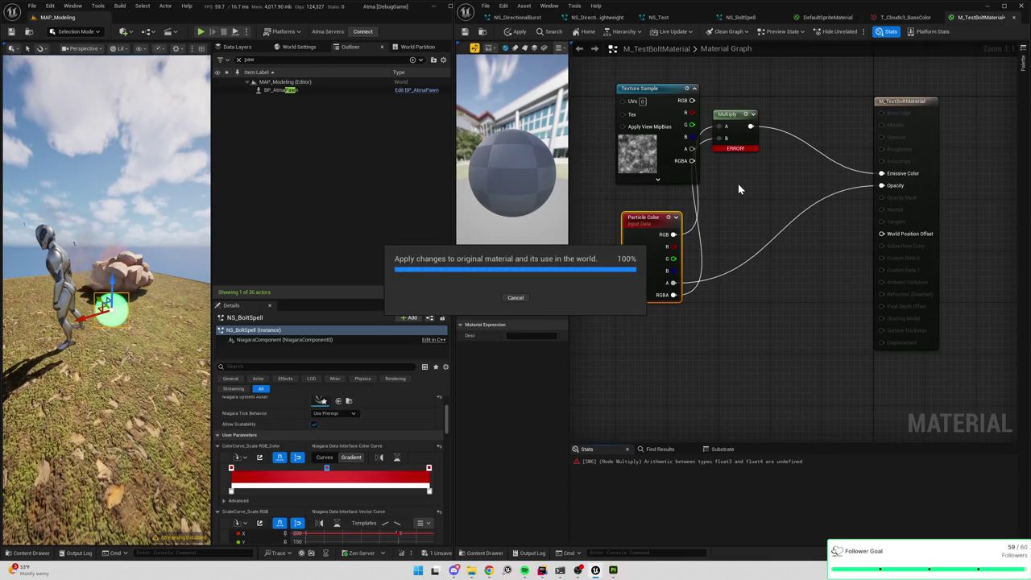
pyautogui.hotkey('ctrl', 'z')
# - Feed a second Multiply of texture alpha and particle alpha into Opacity and apply the material
pyautogui.moveTo(691, 148); pyautogui.dragTo(722, 165)
pyautogui.write('multiply')
pyautogui.press('Return')
pyautogui.moveTo(673, 283)
pyautogui.mouseDown()
pyautogui.moveTo(692, 274)
pyautogui.moveTo(733, 196)
pyautogui.moveTo(882, 186)
pyautogui.mouseUp()
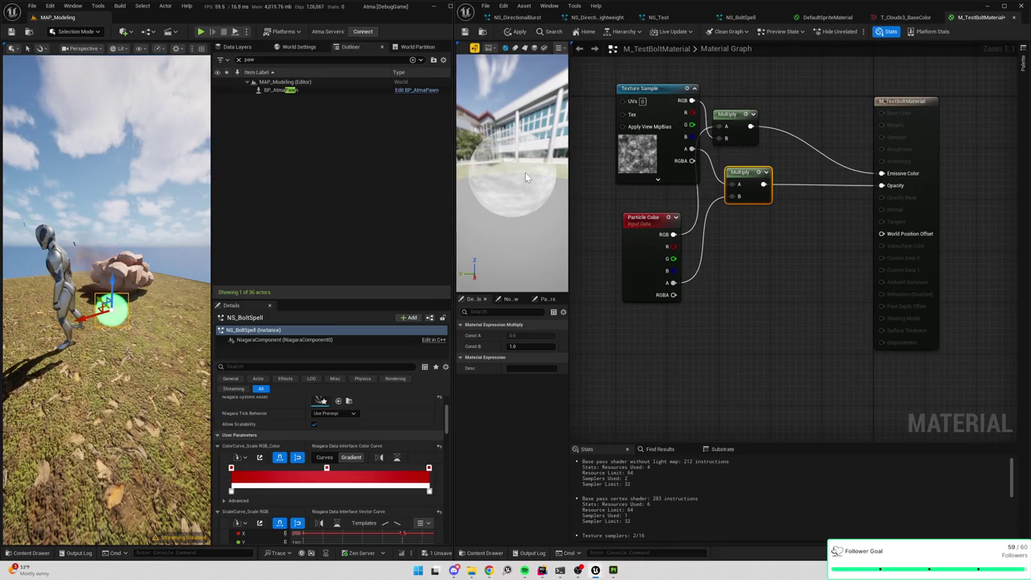
pyautogui.click(515, 34)
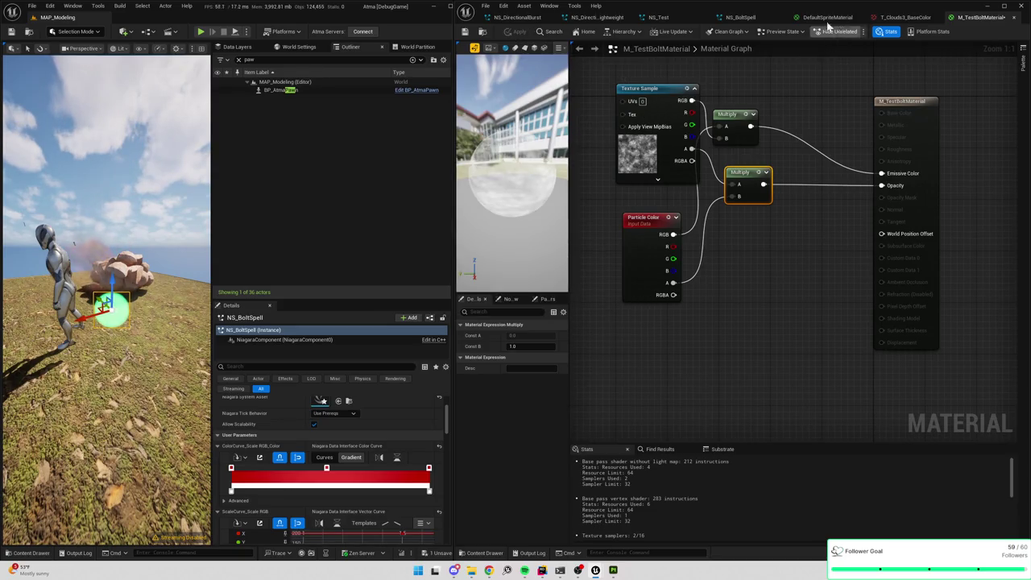
pyautogui.click(747, 17)
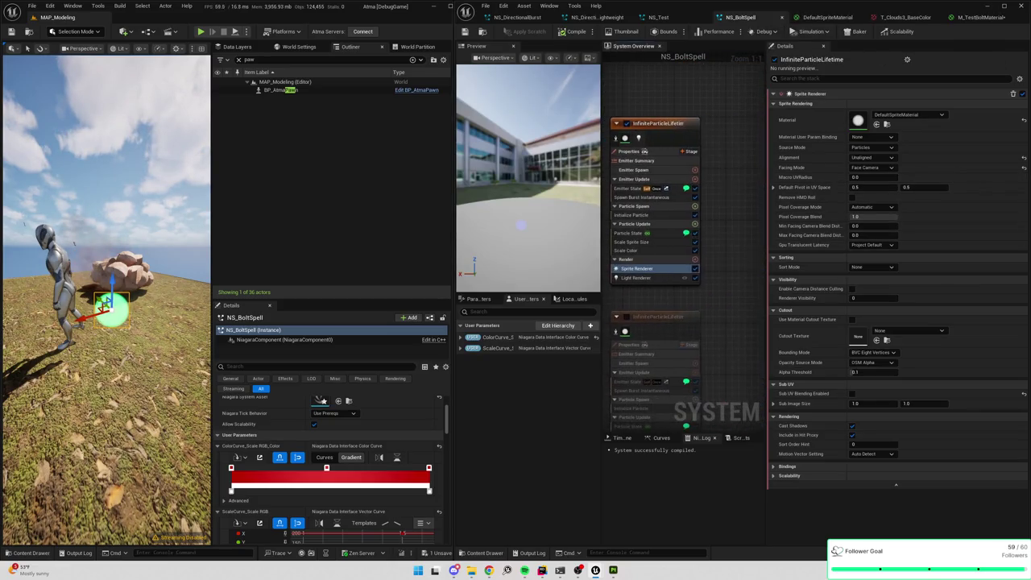
# - Swap the emitter's Sprite Renderer for a Mesh Renderer
pyautogui.click(661, 252)
pyautogui.click(699, 243)
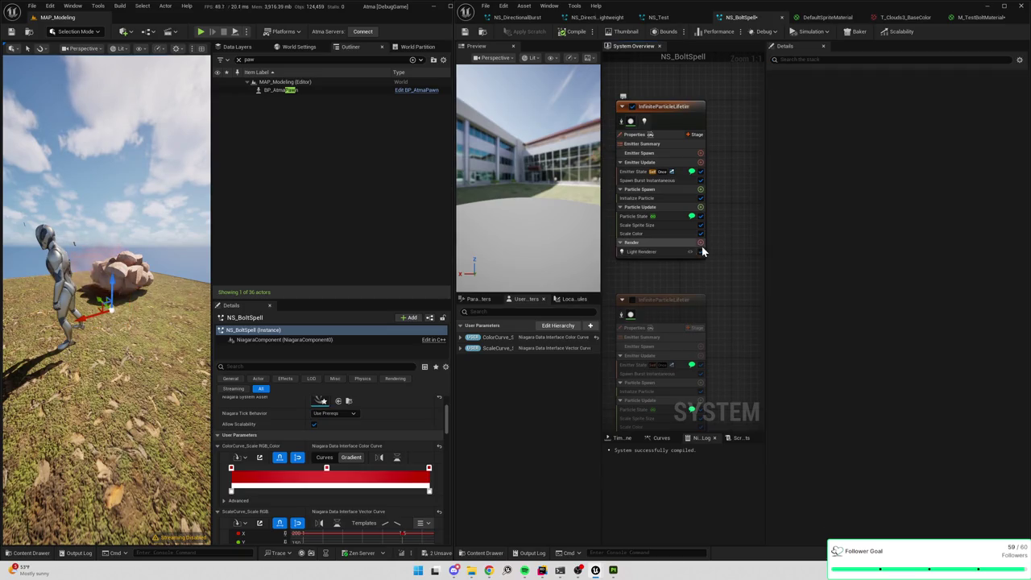
pyautogui.write('mesh')
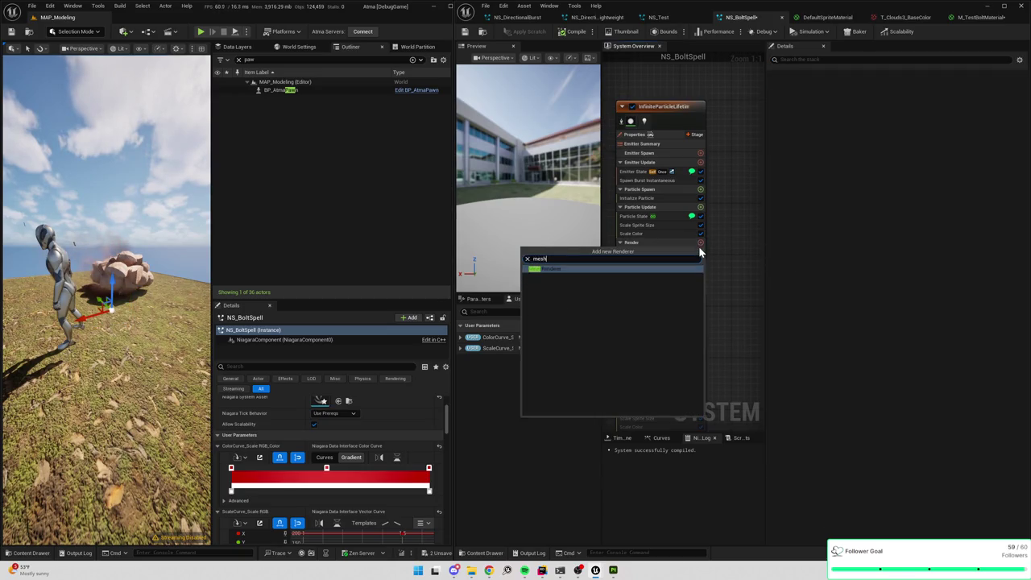
pyautogui.click(681, 269)
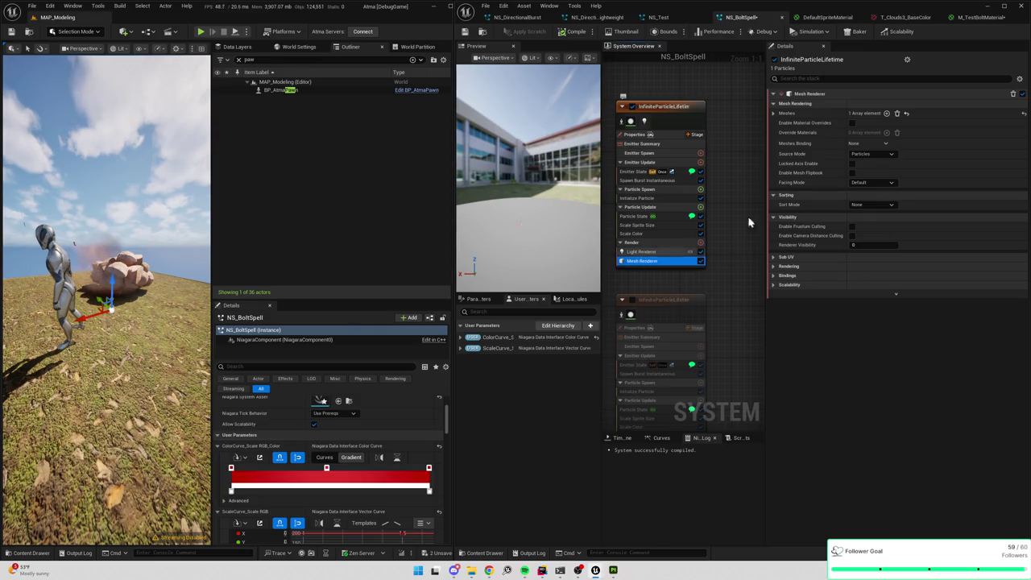
# - Set the Mesh Renderer's Meshes Element 0 to the Sphere static mesh
pyautogui.click(774, 112)
pyautogui.click(891, 126)
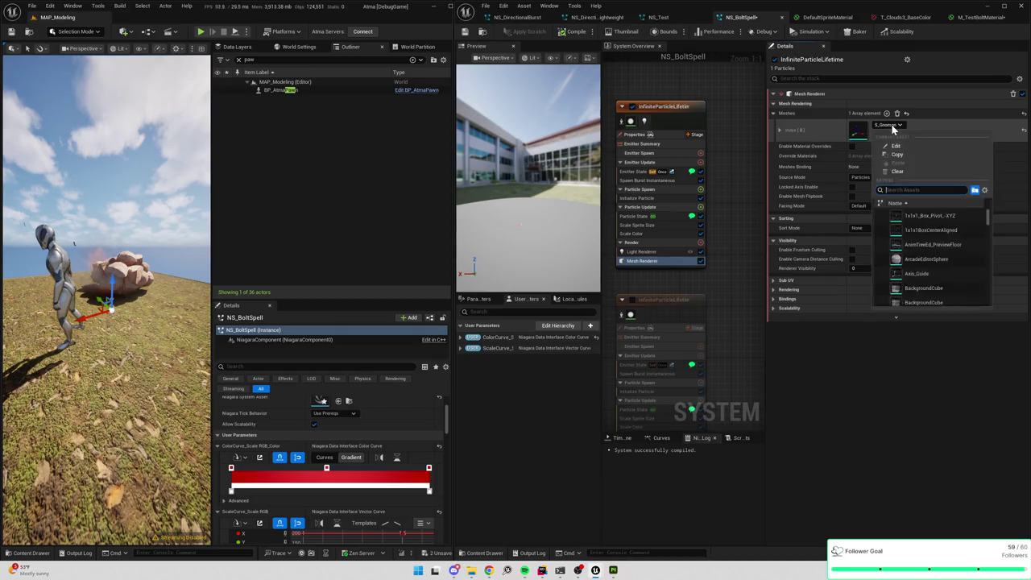
pyautogui.write('sphere')
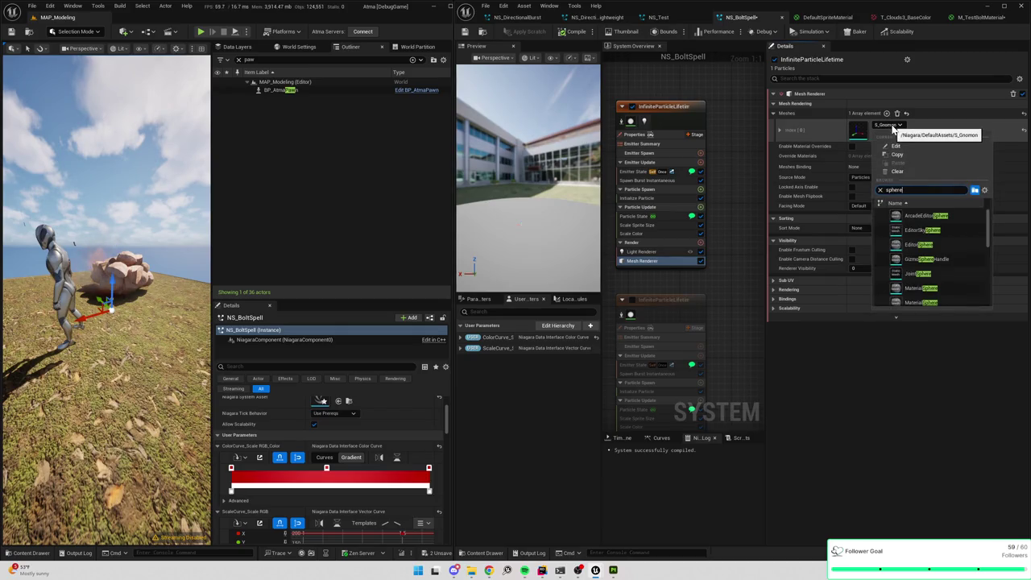
pyautogui.scroll(-1, 934, 257)
pyautogui.scroll(-3, 924, 263)
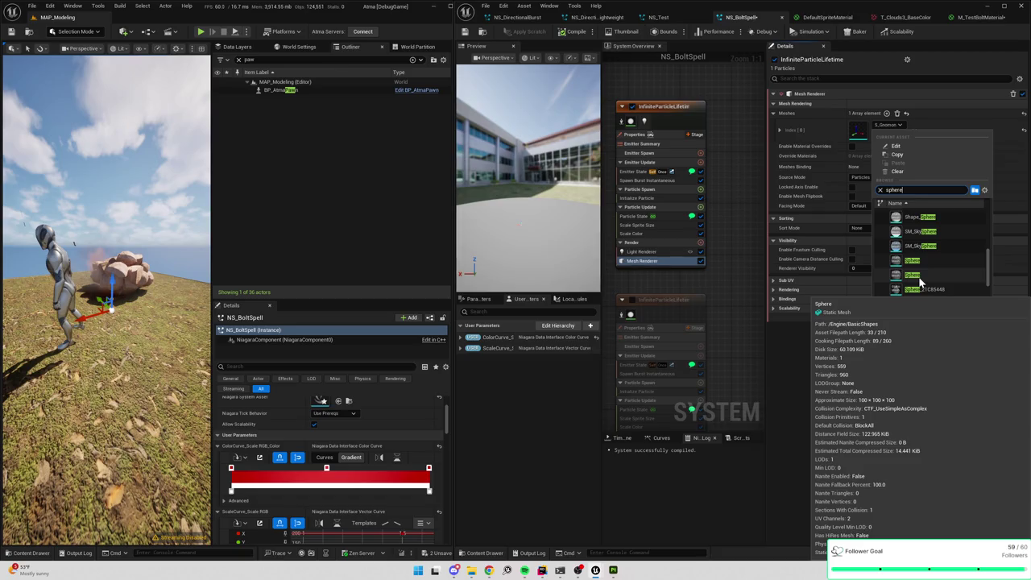
pyautogui.click(918, 276)
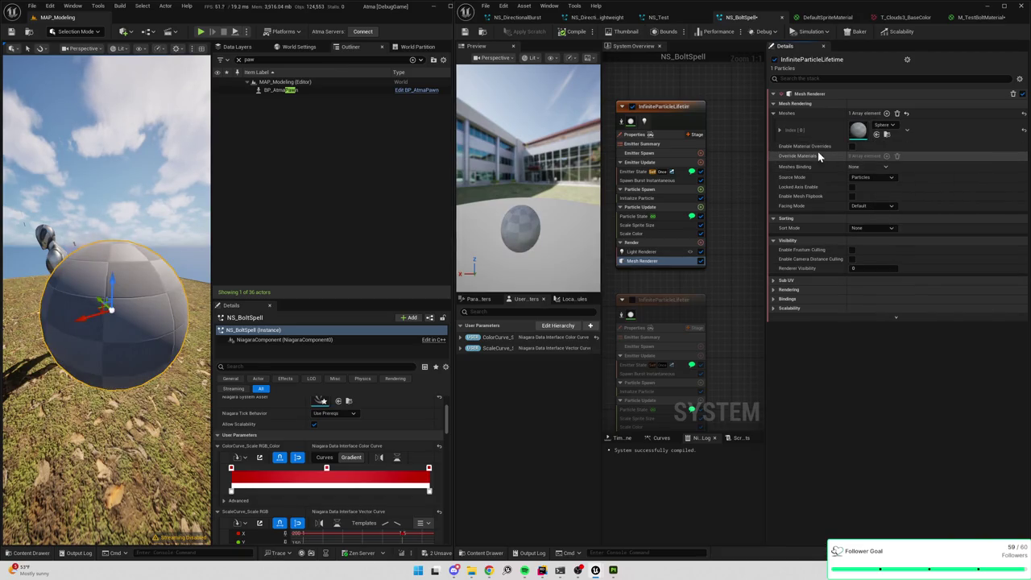
# - Enable material overrides on the Mesh Renderer and set the explicit material to M_TestBoltMaterial
pyautogui.click(851, 147)
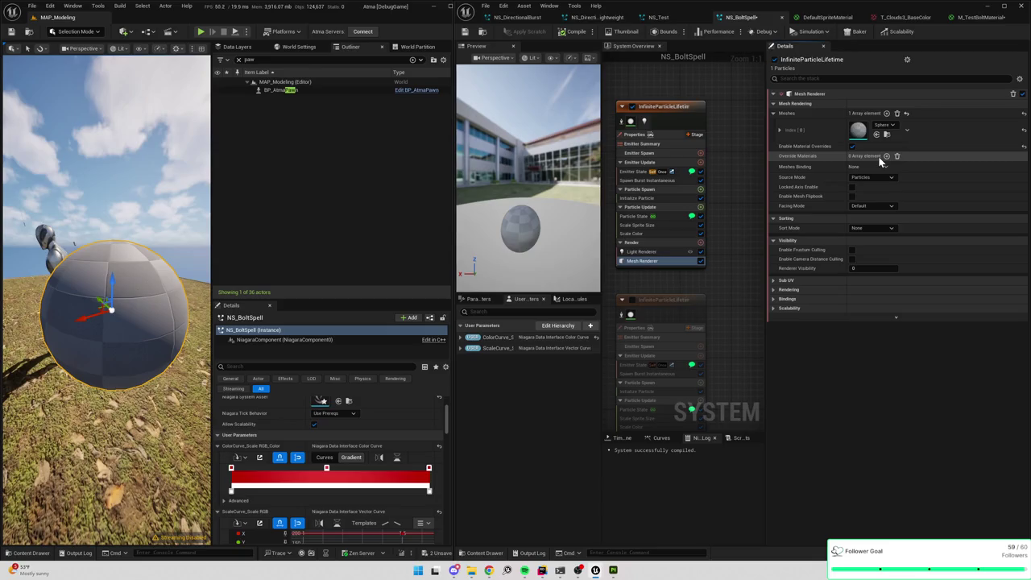
pyautogui.click(886, 155)
pyautogui.click(774, 156)
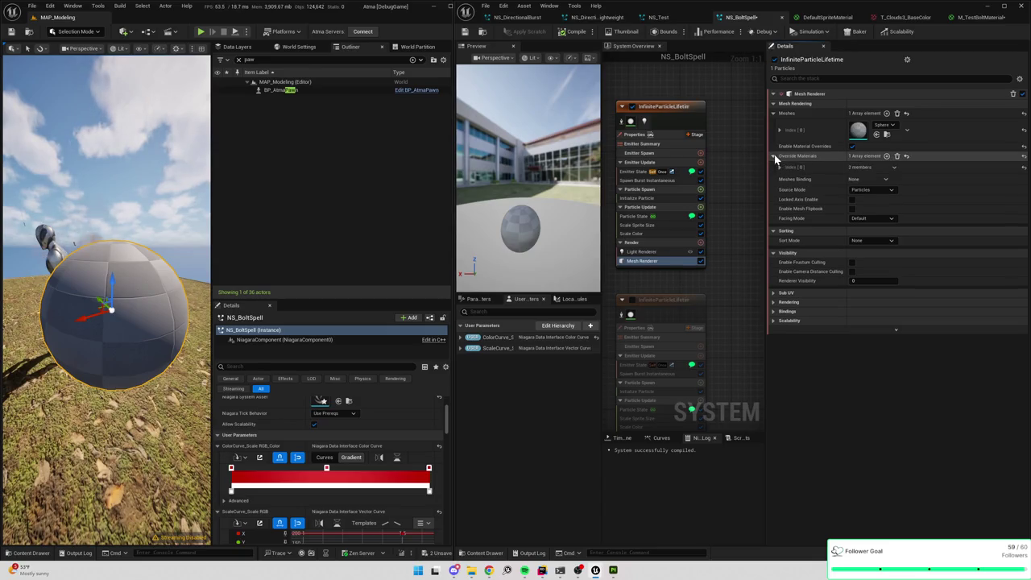
pyautogui.click(779, 167)
pyautogui.click(902, 181)
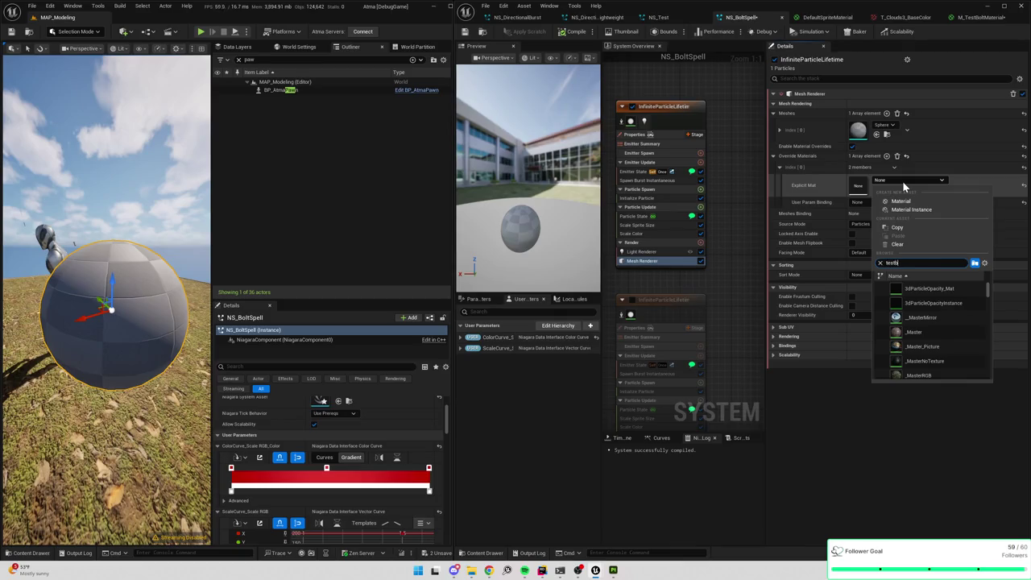
pyautogui.write('bolt')
pyautogui.click(924, 288)
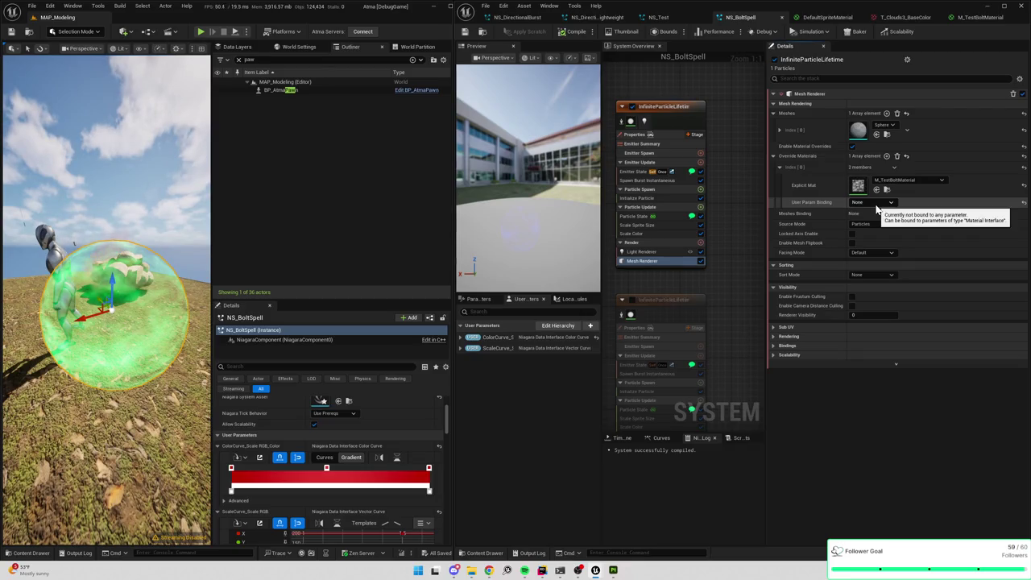
# - Walk the character in the viewport to view the glowing sphere, then show both emitters in the graph
pyautogui.click(162, 233)
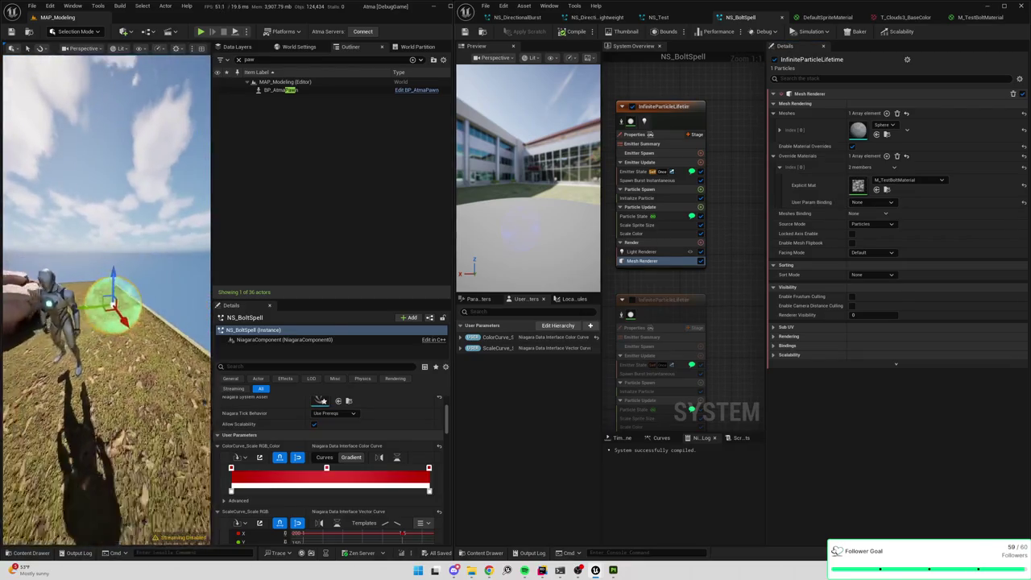
pyautogui.press('w')
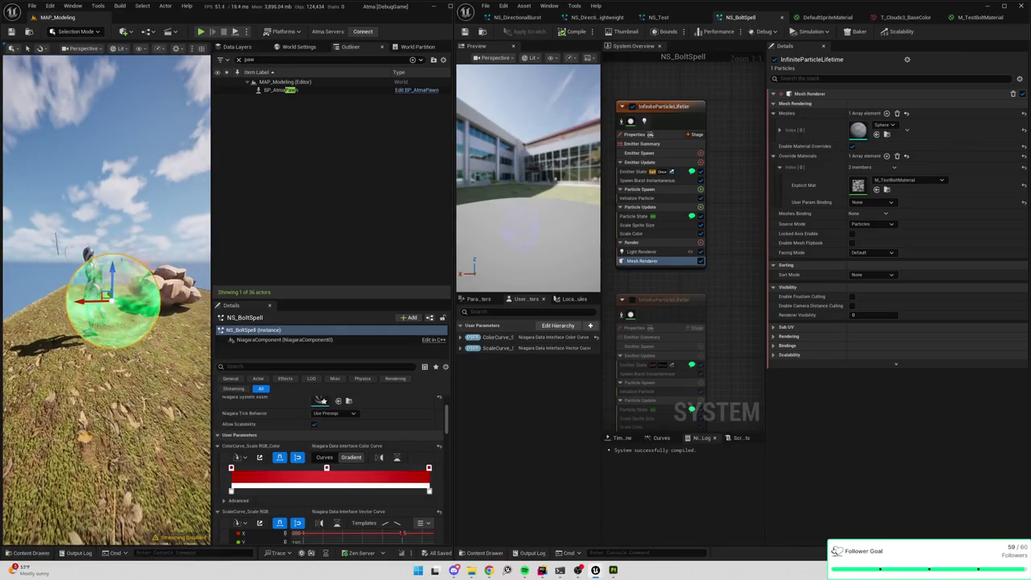
pyautogui.press('w')
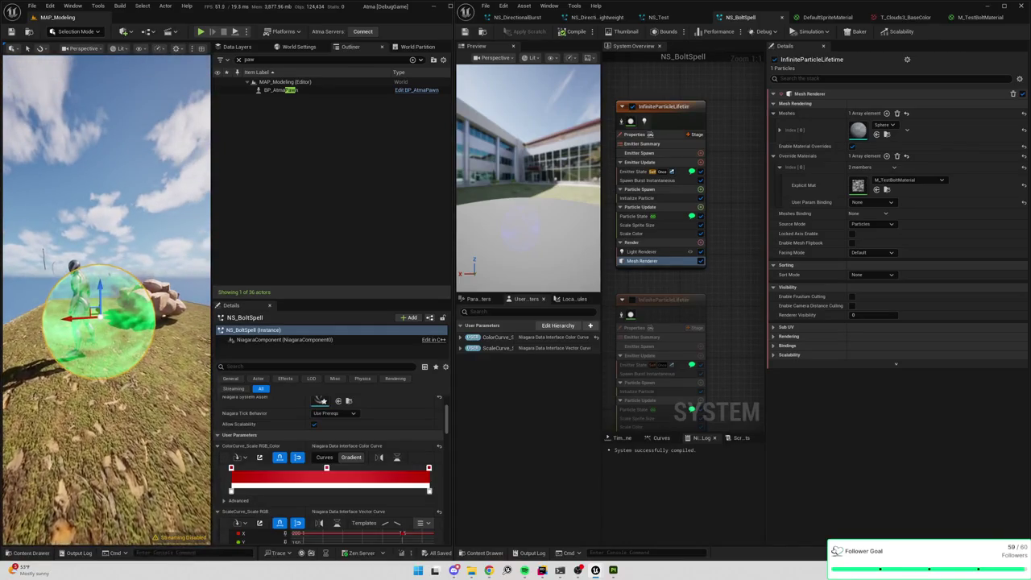
pyautogui.hotkey('shift', 'F1')
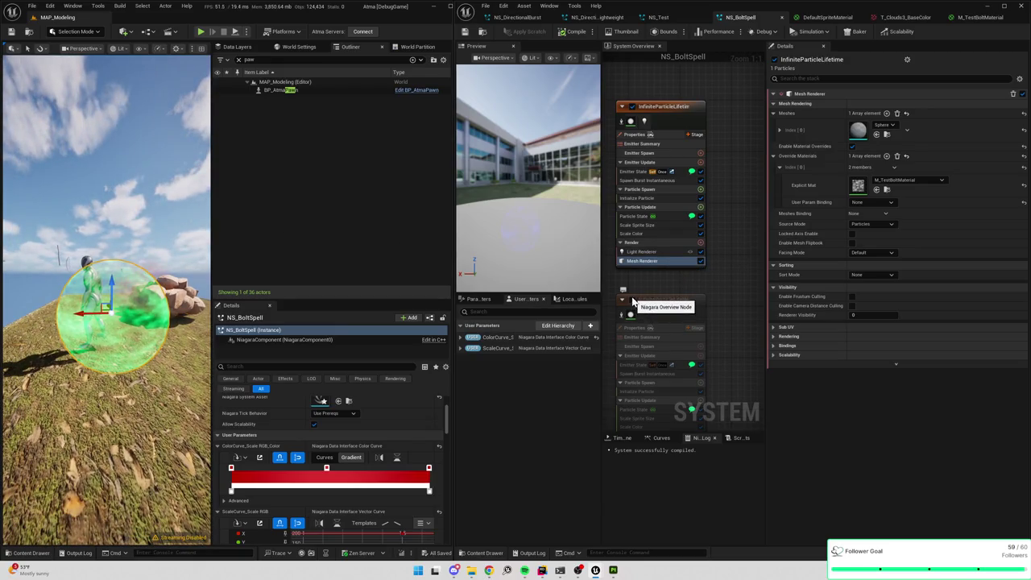
pyautogui.scroll(-1, 649, 282)
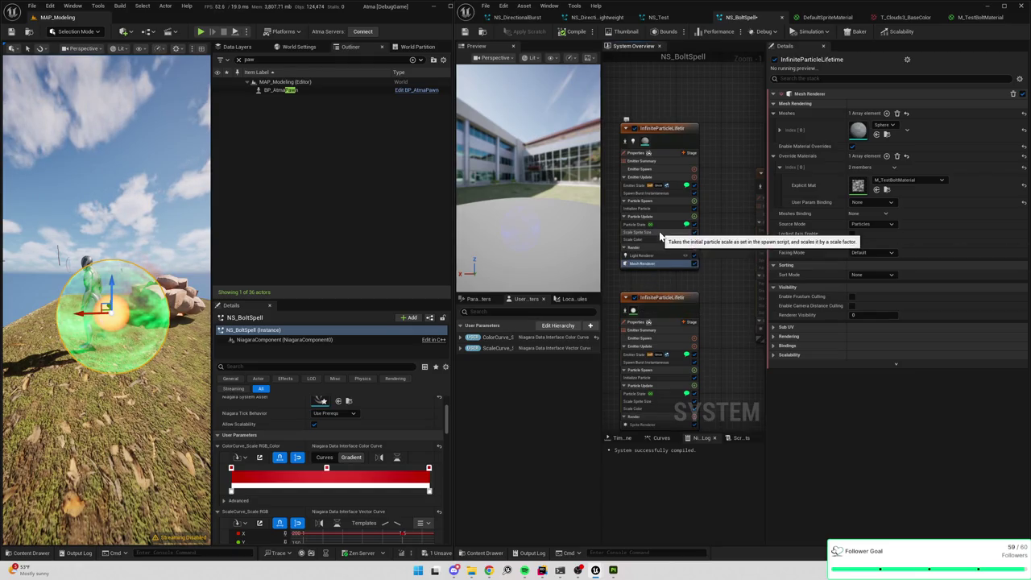
pyautogui.moveTo(732, 302); pyautogui.dragTo(735, 239)
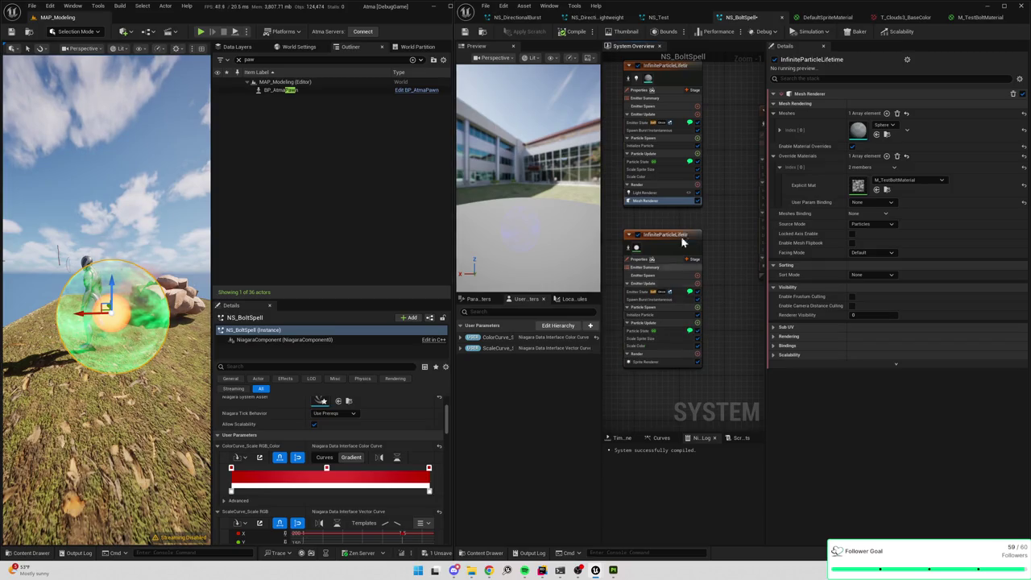
# - Set the first emitter's Initialize Particle Uniform Sprite Size to 10
pyautogui.click(653, 178)
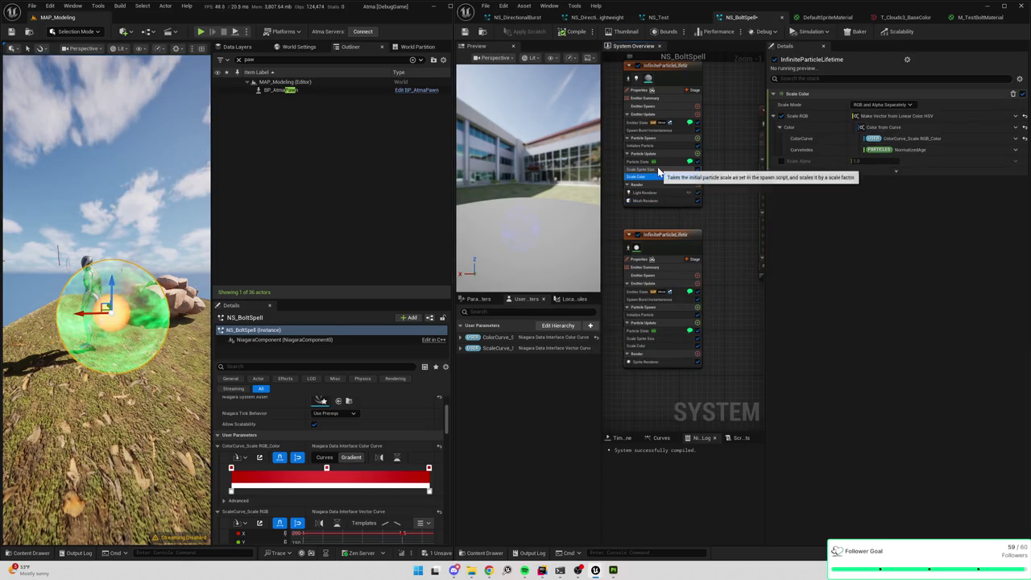
pyautogui.click(656, 169)
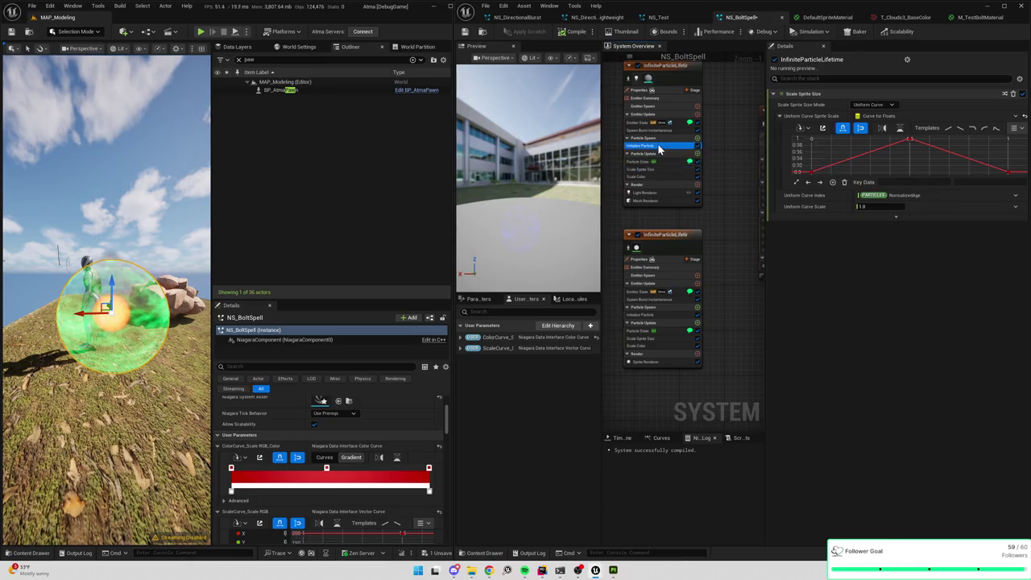
pyautogui.click(657, 146)
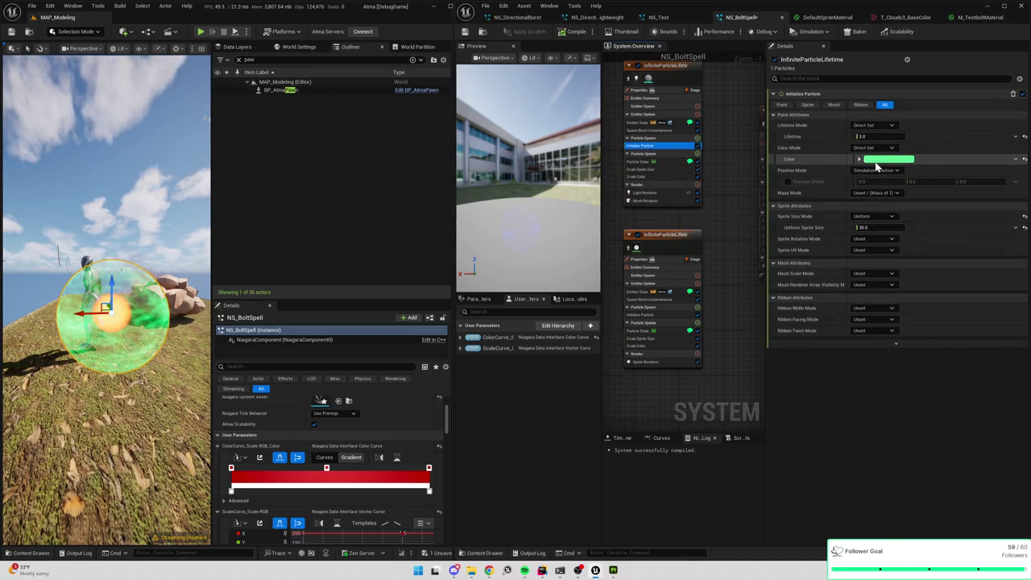
pyautogui.click(867, 228)
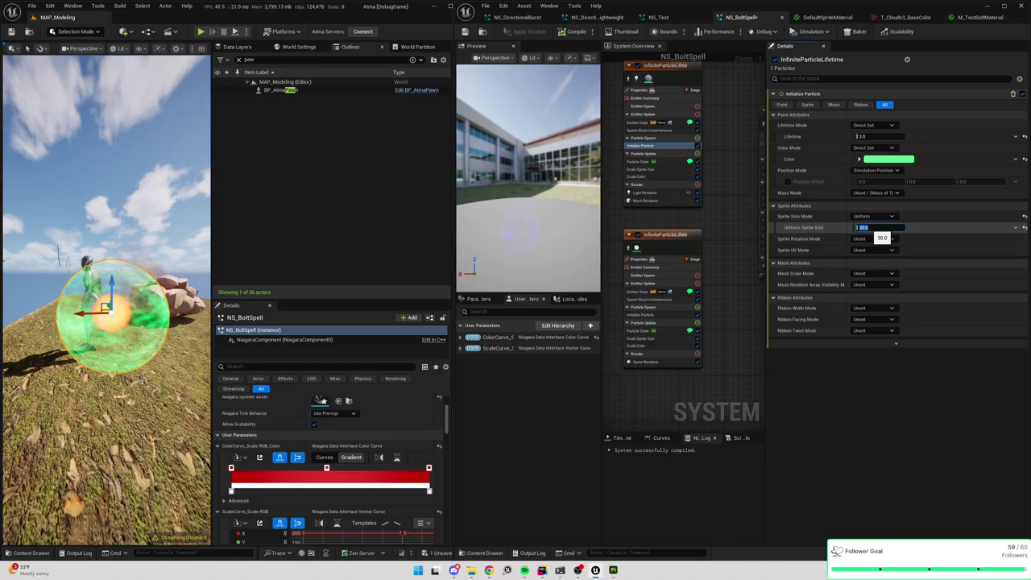
pyautogui.write('10')
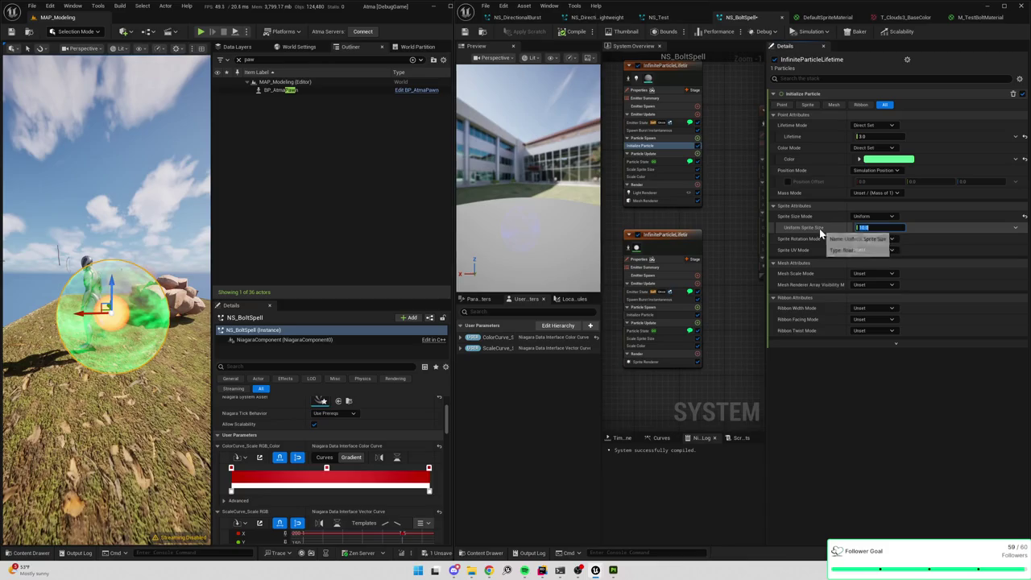
pyautogui.press('Return')
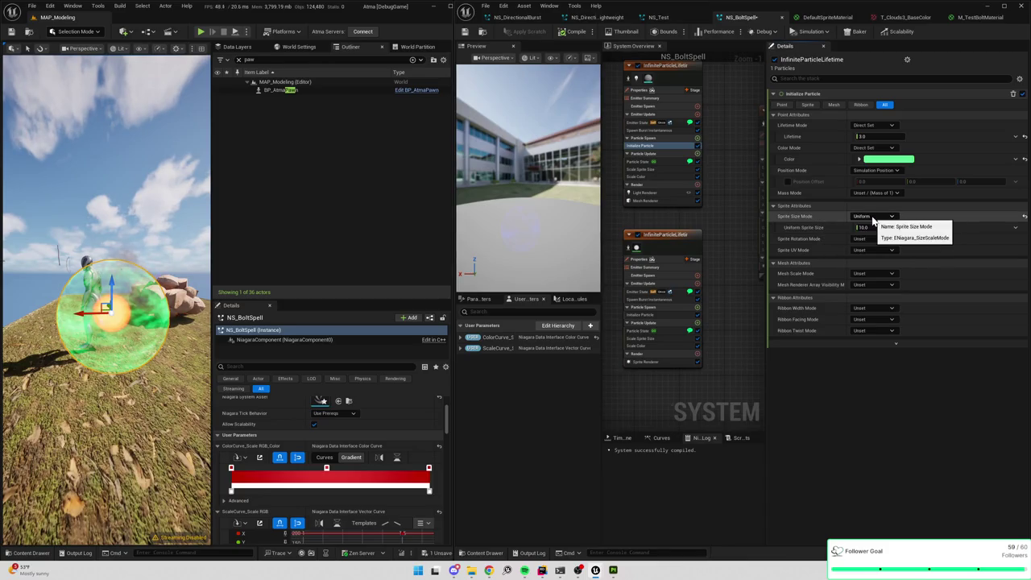
# - Switch Mesh Scale Mode to Uniform with a Mesh Uniform Scale of 0.3
pyautogui.click(866, 272)
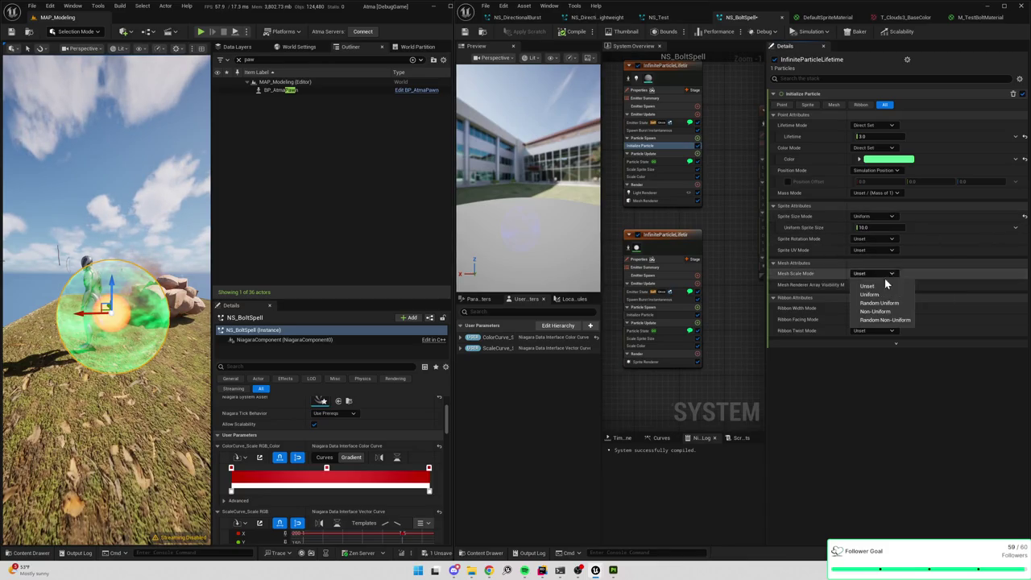
pyautogui.click(868, 294)
pyautogui.click(875, 286)
pyautogui.write('0.3')
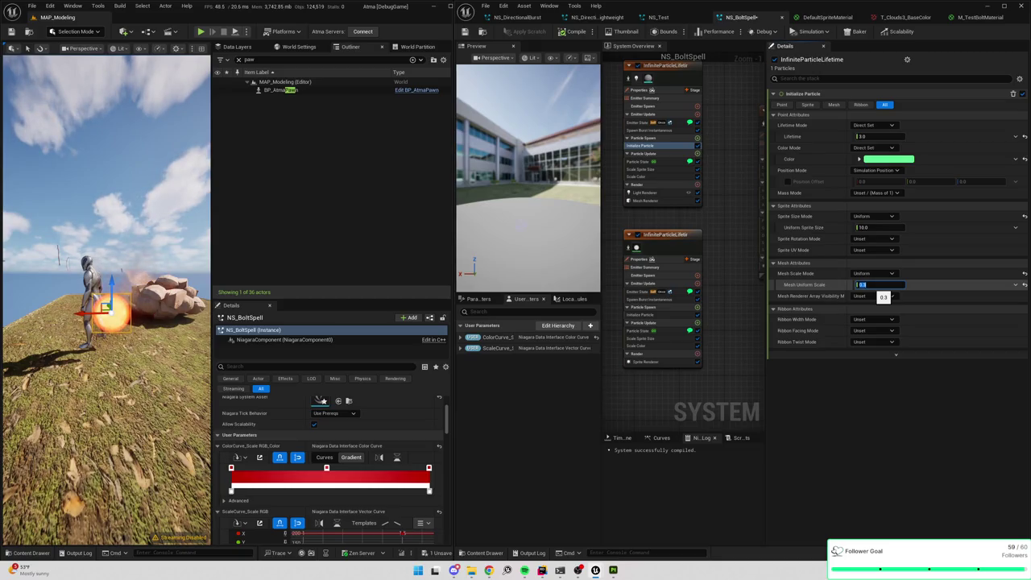
pyautogui.press('Return')
pyautogui.click(665, 345)
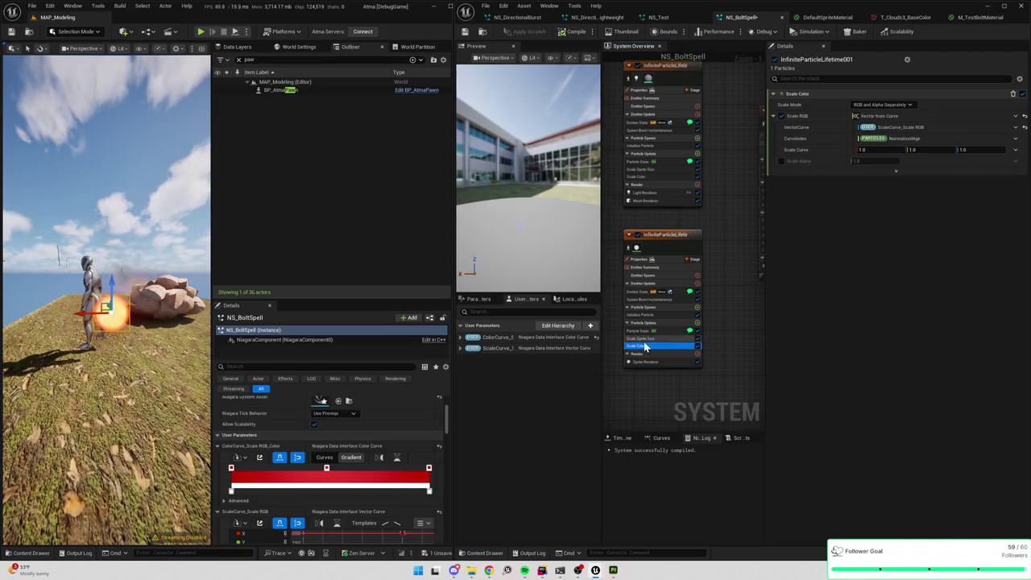
pyautogui.click(642, 339)
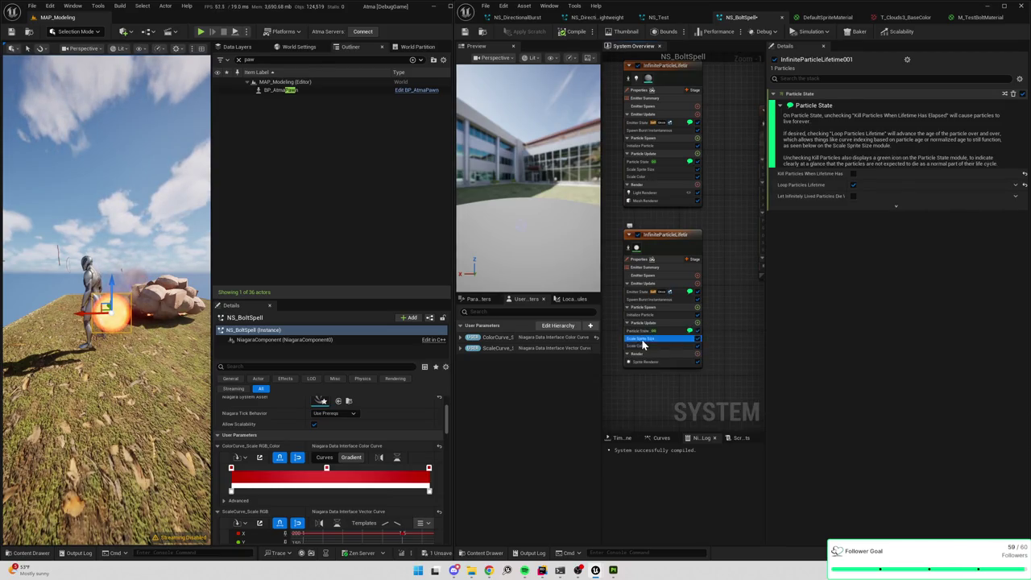
# - Set the second emitter's Initialize Particle color alpha to 0.3 for a translucent green
pyautogui.click(644, 354)
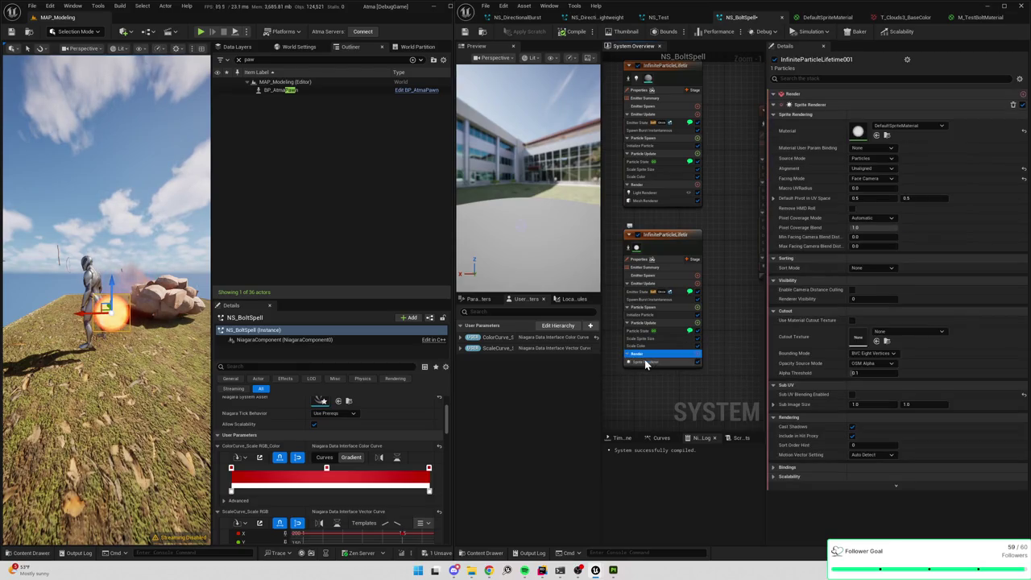
pyautogui.click(644, 363)
pyautogui.click(649, 315)
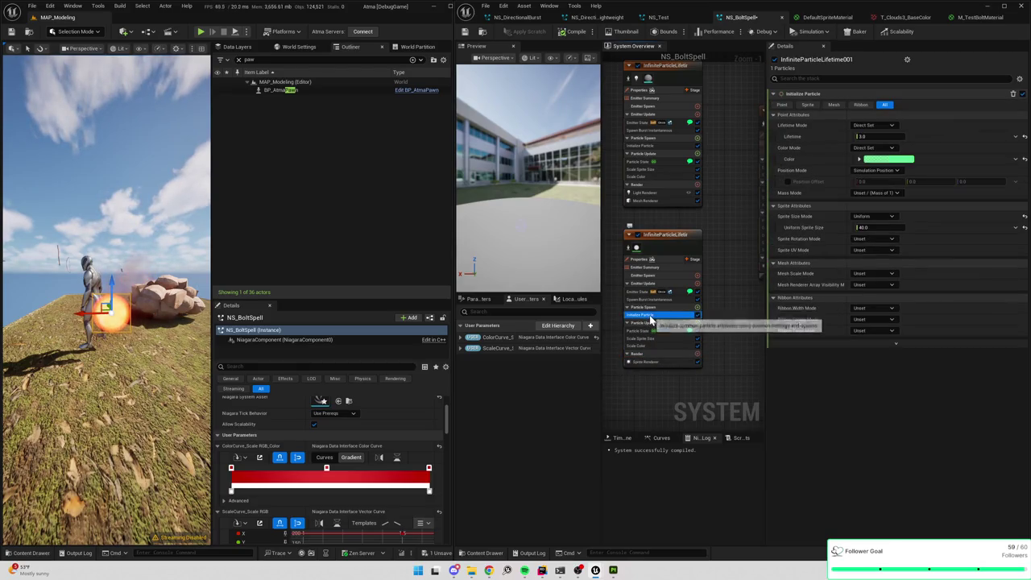
pyautogui.click(878, 159)
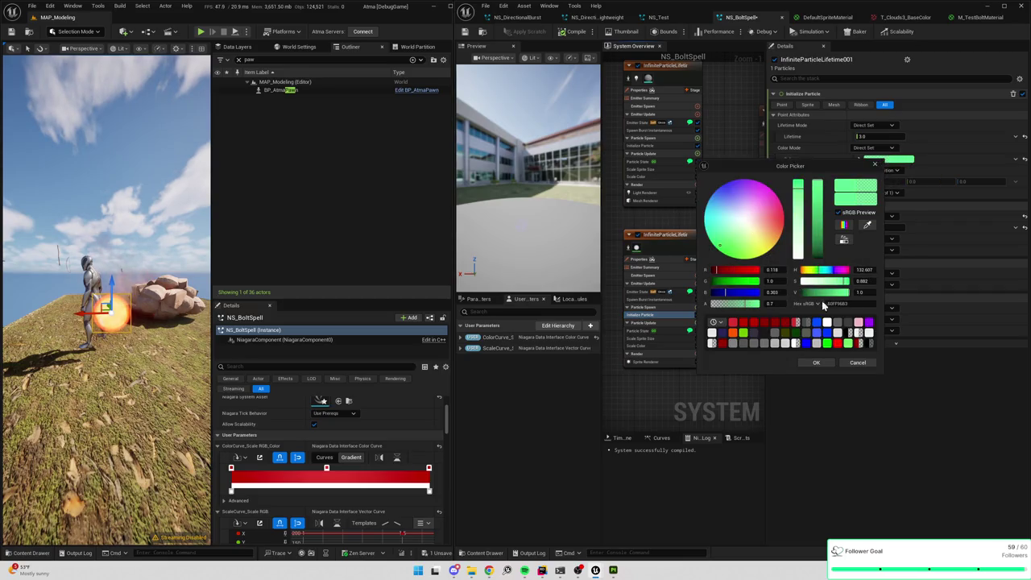
pyautogui.click(771, 304)
pyautogui.write('.3')
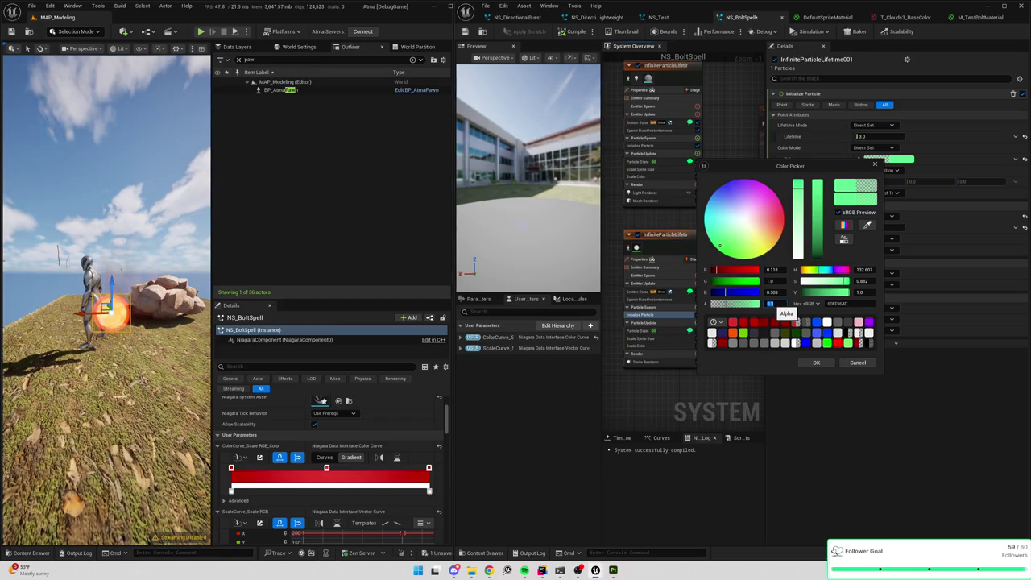
pyautogui.click(813, 363)
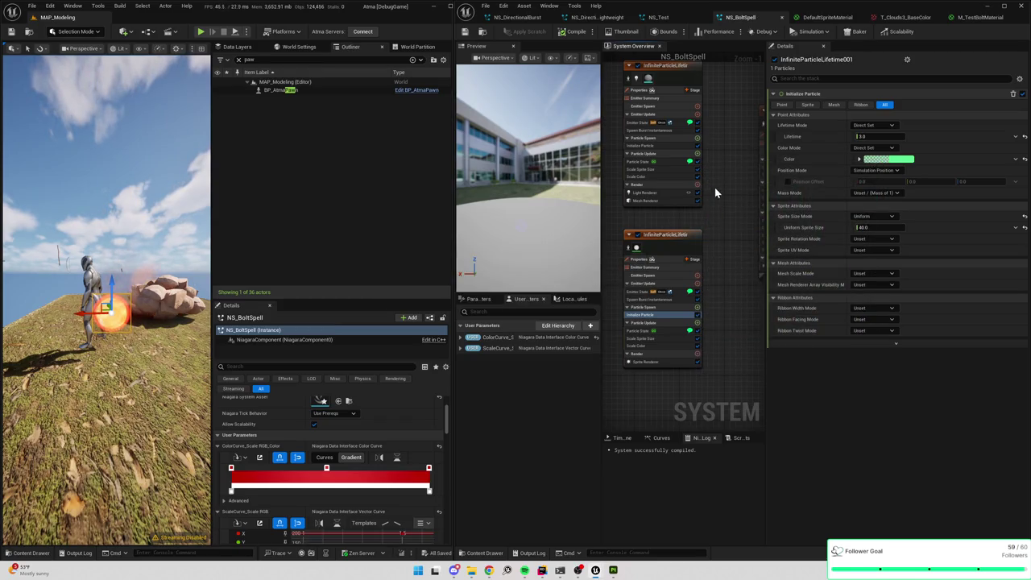
pyautogui.click(696, 176)
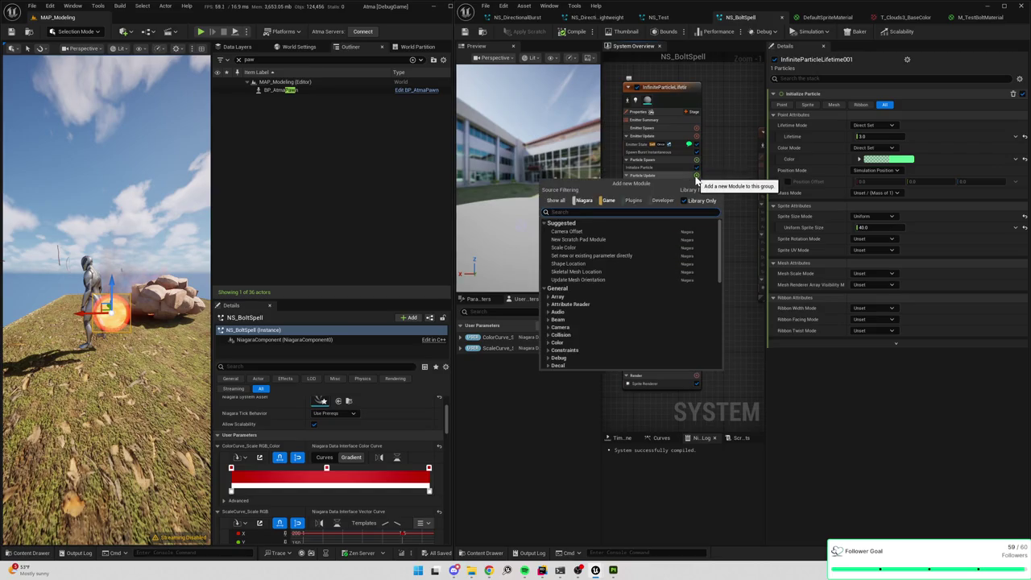
# - Search the Particle Update modules for 'rotation' and add Add Rotational Velocity to the first emitter
pyautogui.write('rotat')
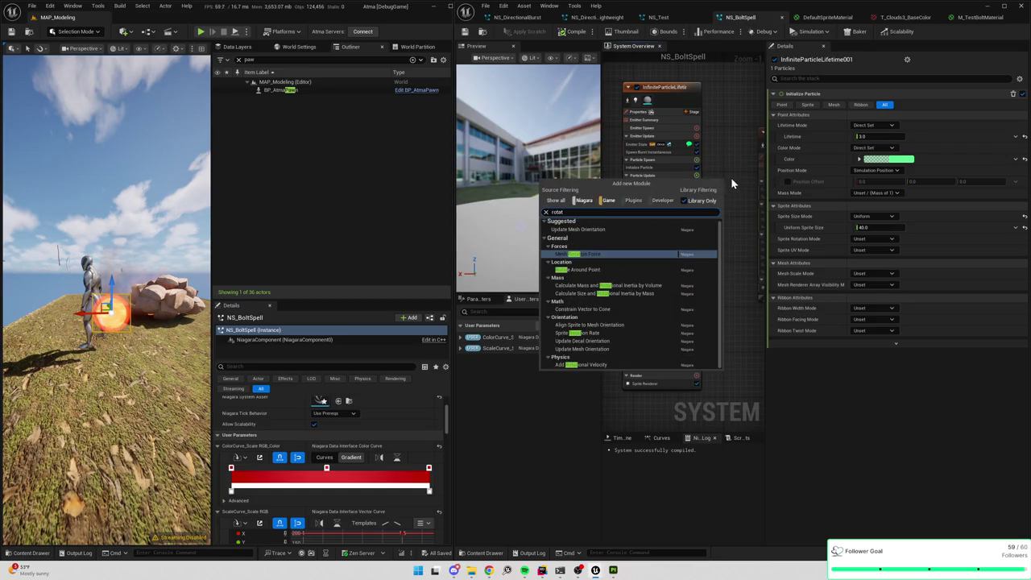
pyautogui.click(730, 178)
pyautogui.click(697, 160)
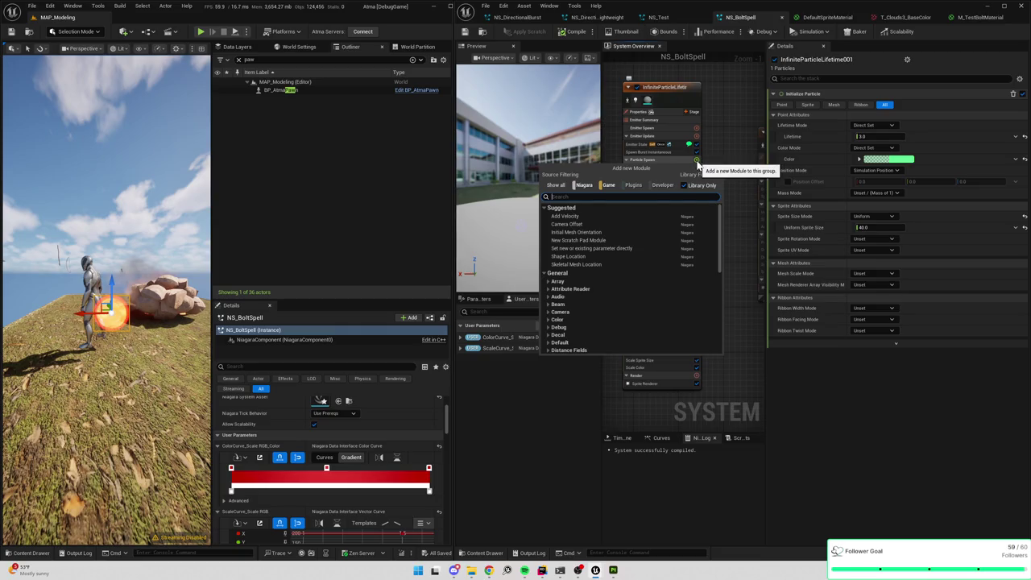
pyautogui.click(715, 160)
pyautogui.click(649, 167)
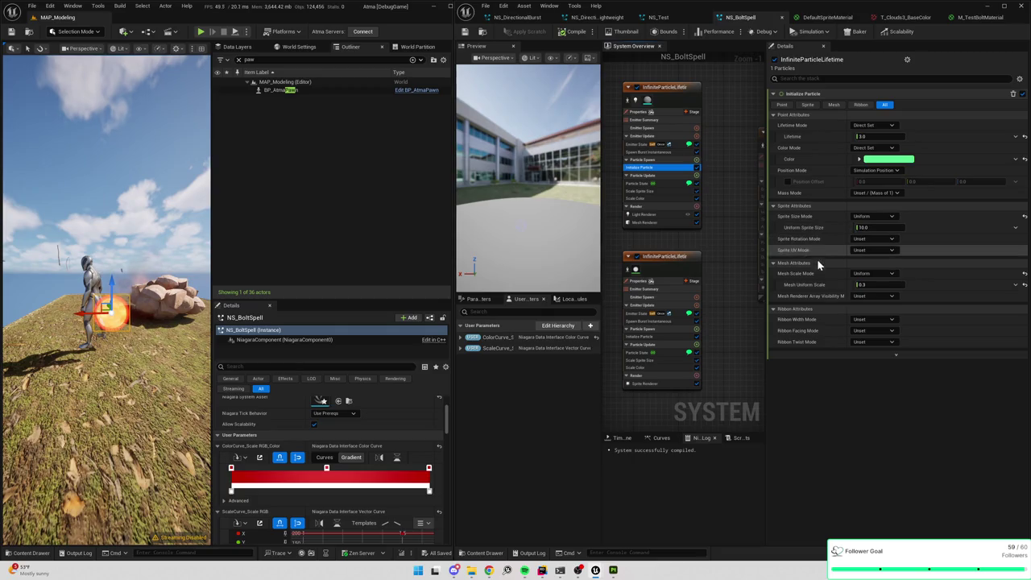
pyautogui.moveTo(795, 200)
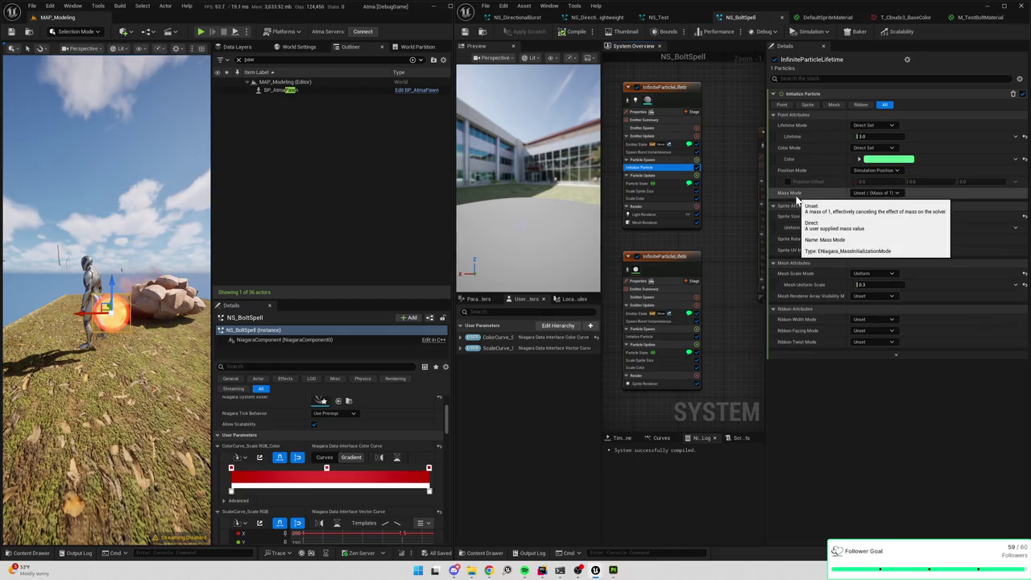
pyautogui.click(697, 175)
pyautogui.write('rotation')
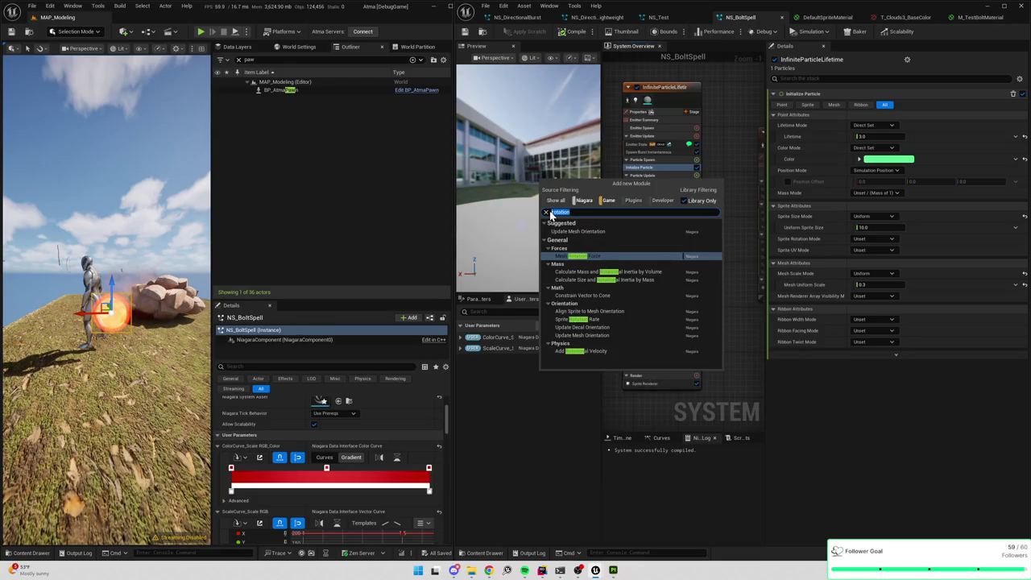
pyautogui.write('angula')
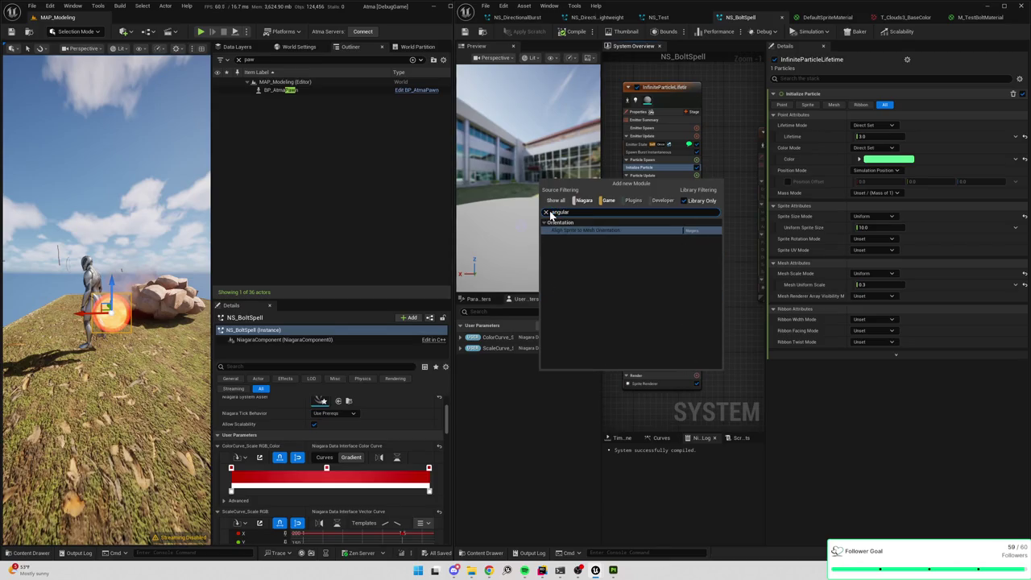
pyautogui.click(548, 213)
pyautogui.write('rotation')
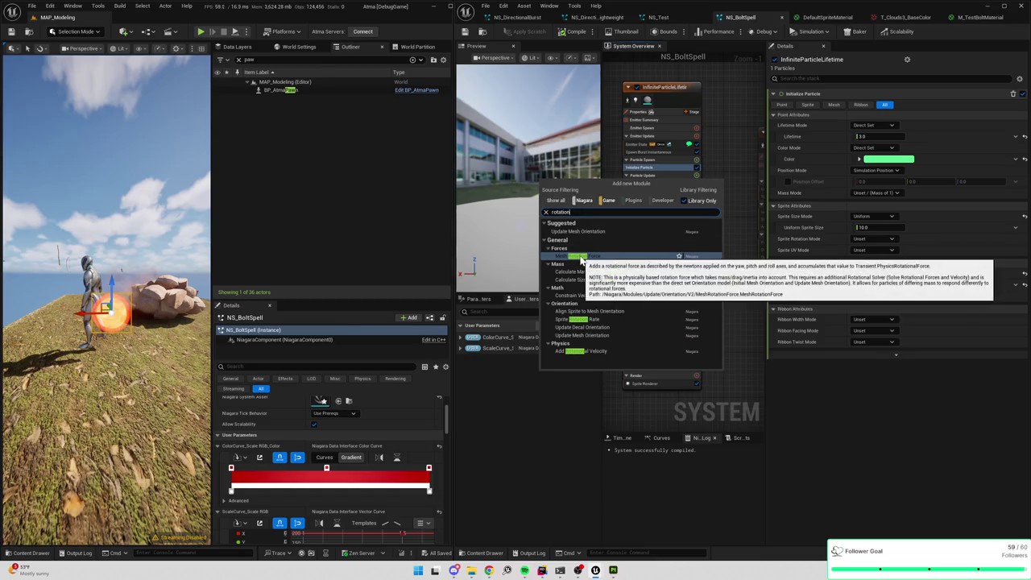
pyautogui.click(588, 349)
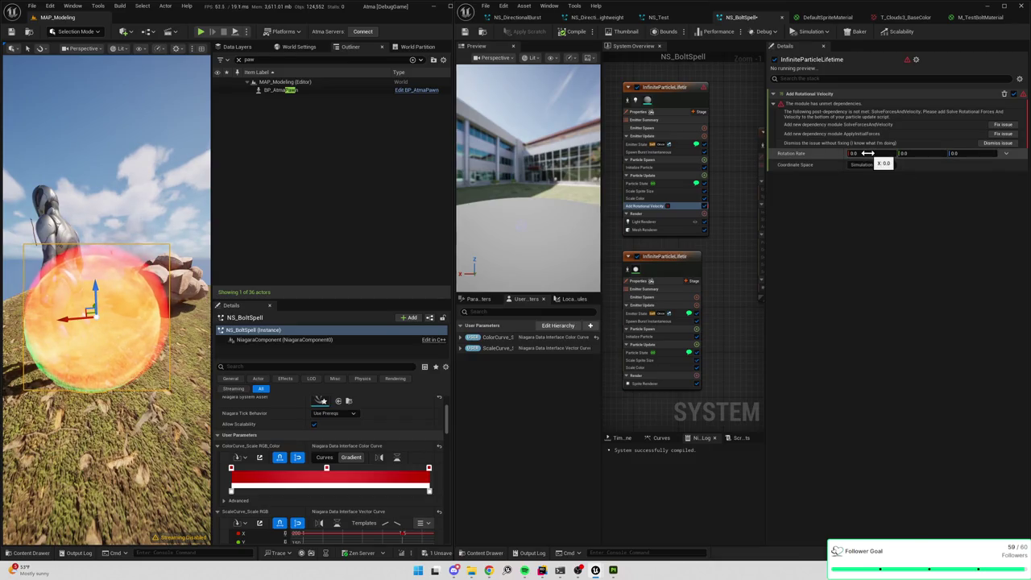
# - Set Add Rotational Velocity's rate to 180 on Z and 0 on Y, keeping Simulation space
pyautogui.click(962, 153)
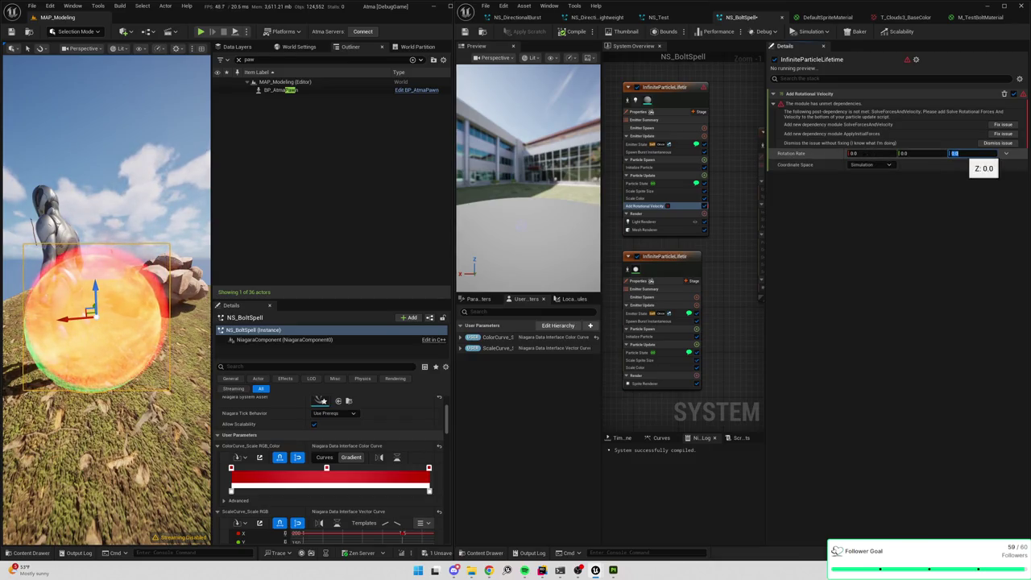
pyautogui.write('1')
pyautogui.write('2')
pyautogui.write('25')
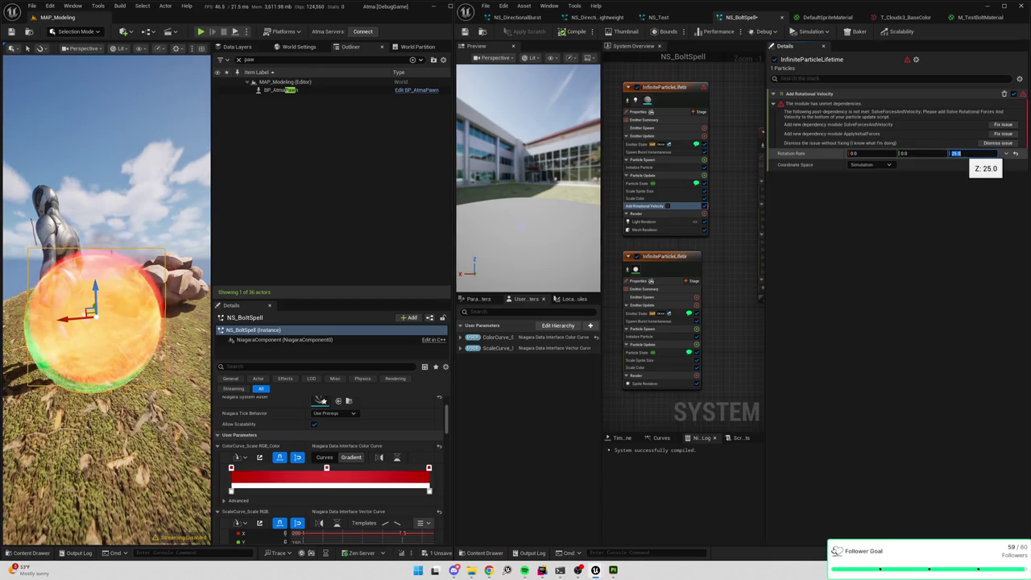
pyautogui.write('180')
pyautogui.press('Return')
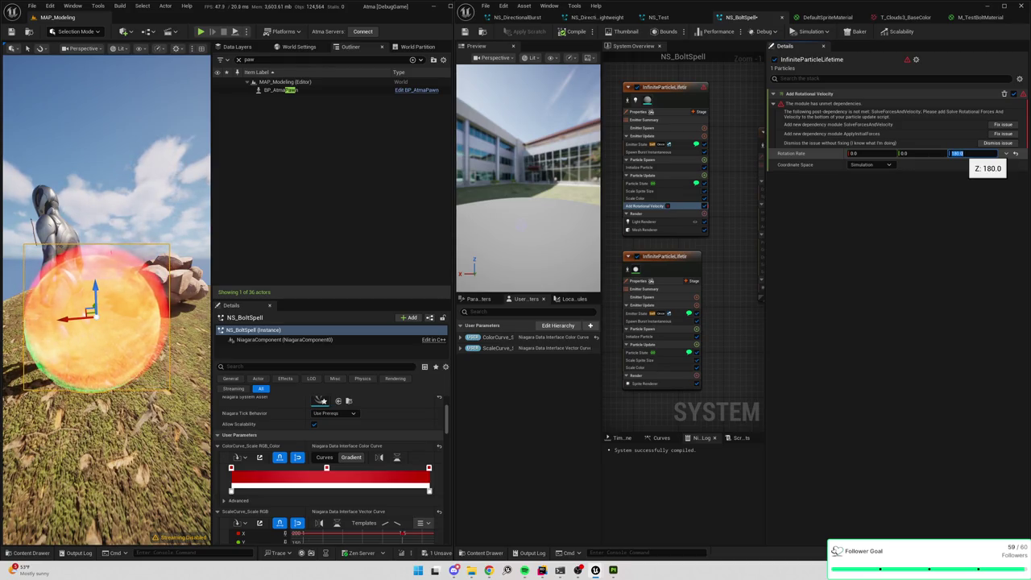
pyautogui.press('Return')
pyautogui.click(876, 166)
pyautogui.click(877, 164)
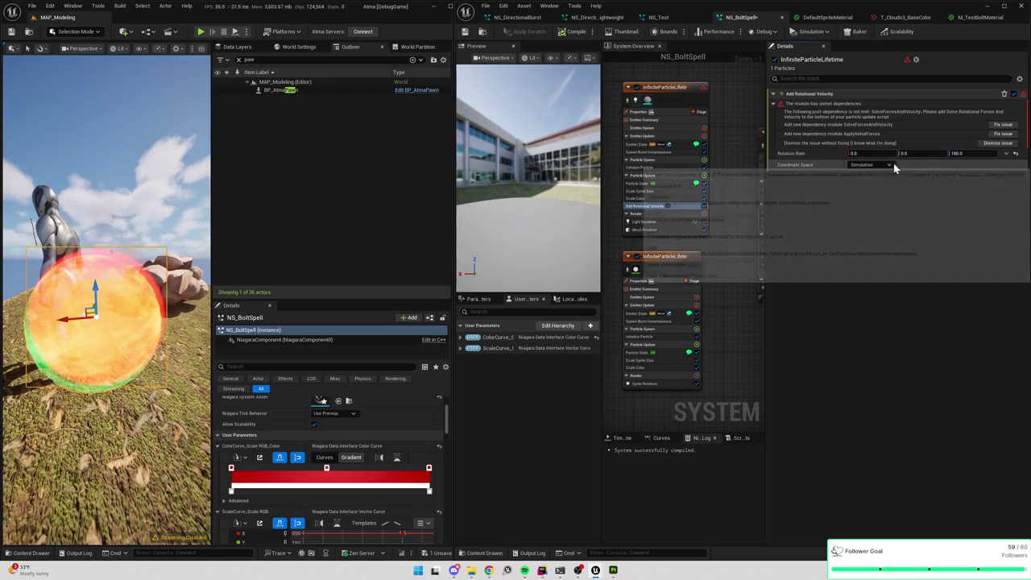
pyautogui.click(879, 165)
pyautogui.click(879, 166)
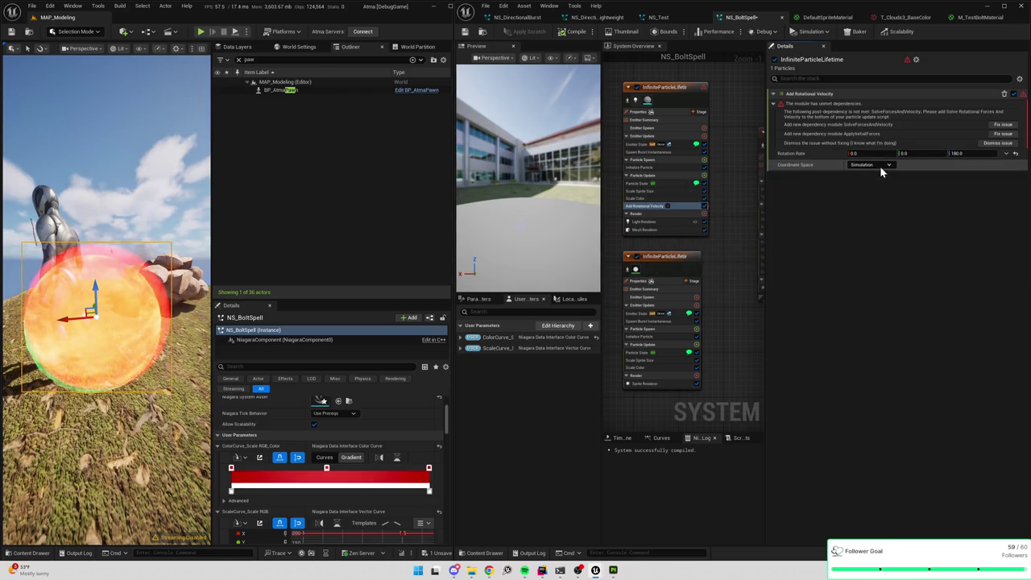
pyautogui.click(918, 153)
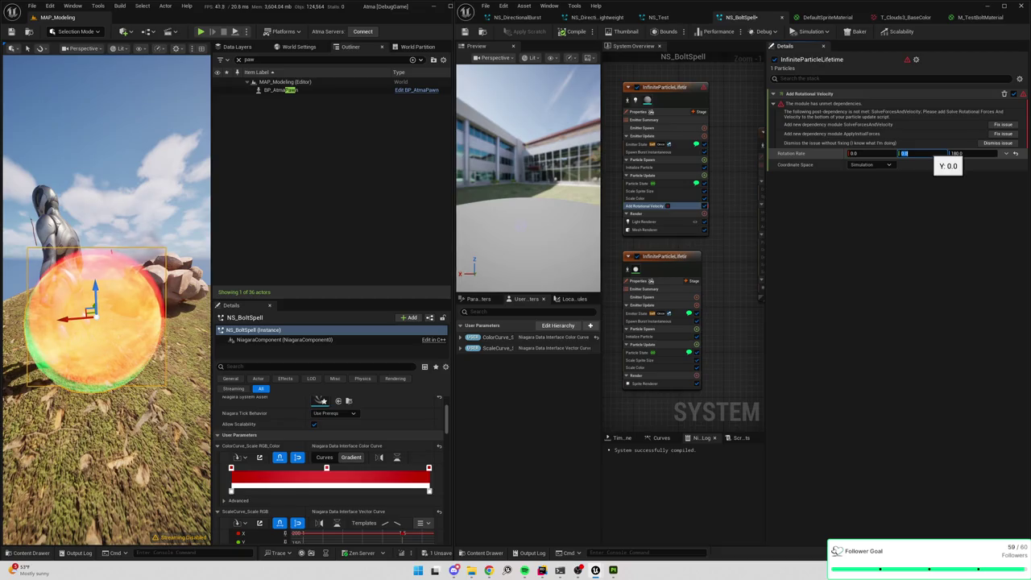
pyautogui.press('Return')
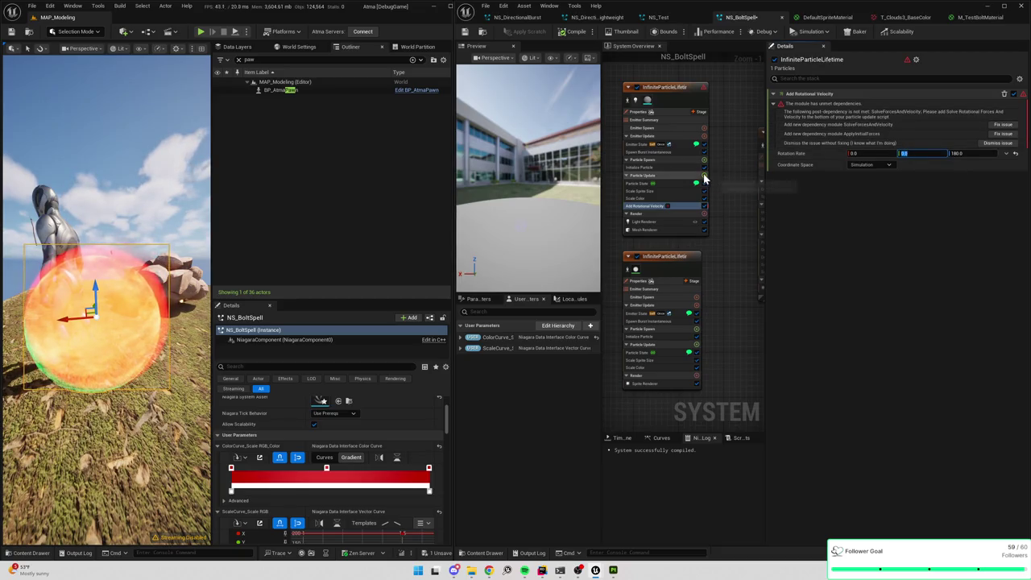
pyautogui.click(704, 177)
# - Add Solve Forces and Velocity to Particle Update, then lower Add Rotational Velocity's Z rate
pyautogui.write('rotation')
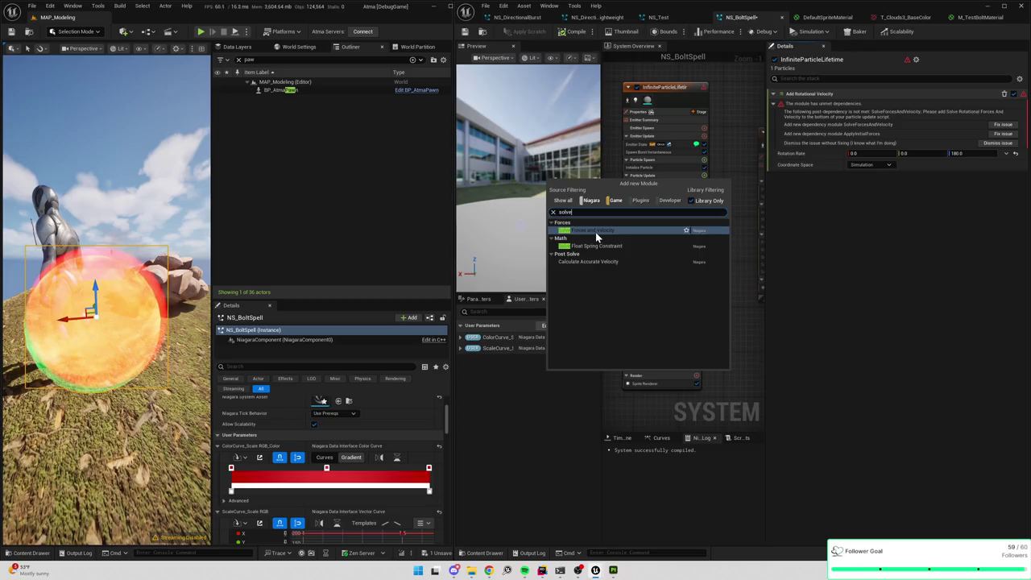
pyautogui.click(595, 232)
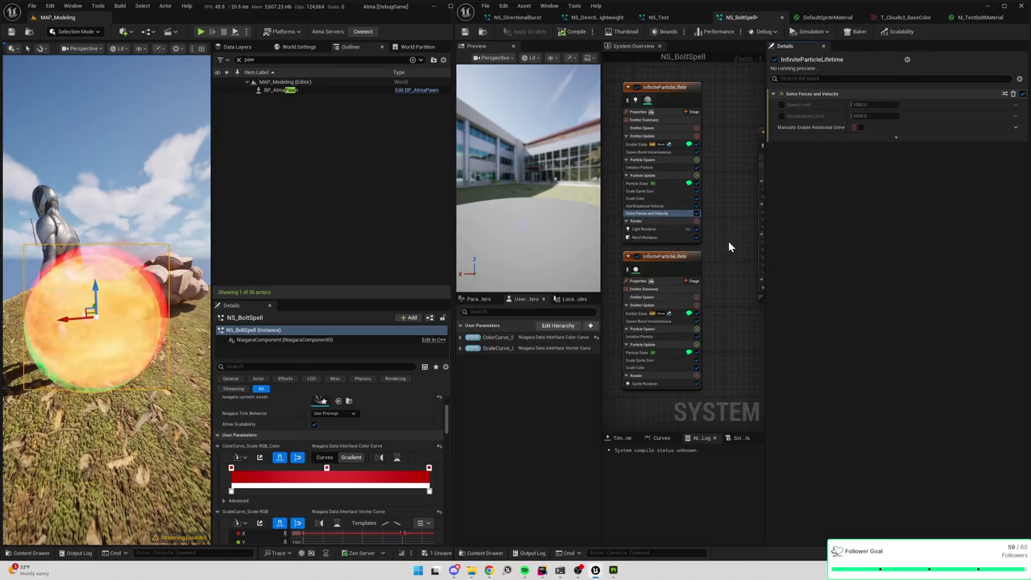
pyautogui.click(654, 206)
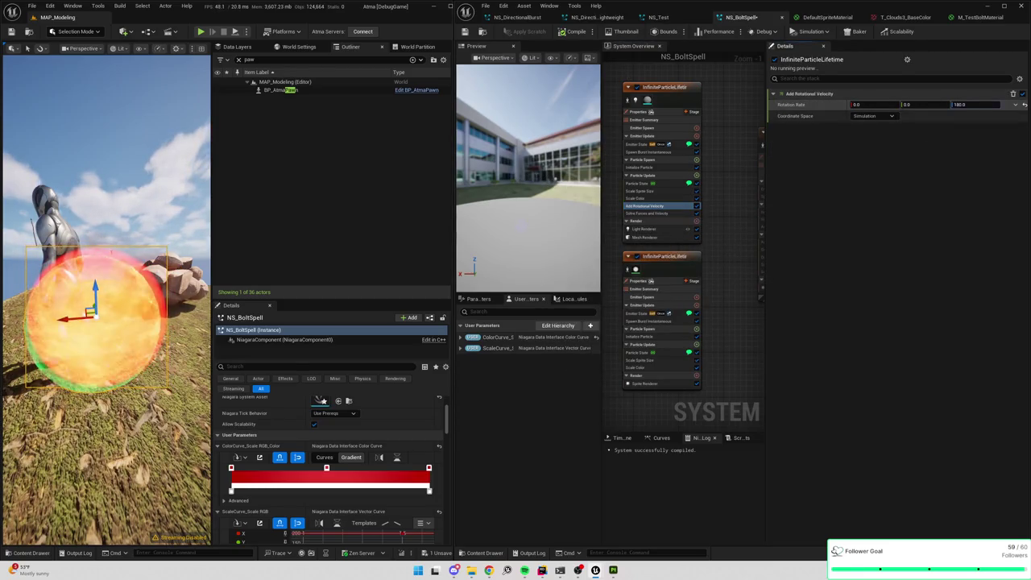
pyautogui.write('5')
pyautogui.press('Return')
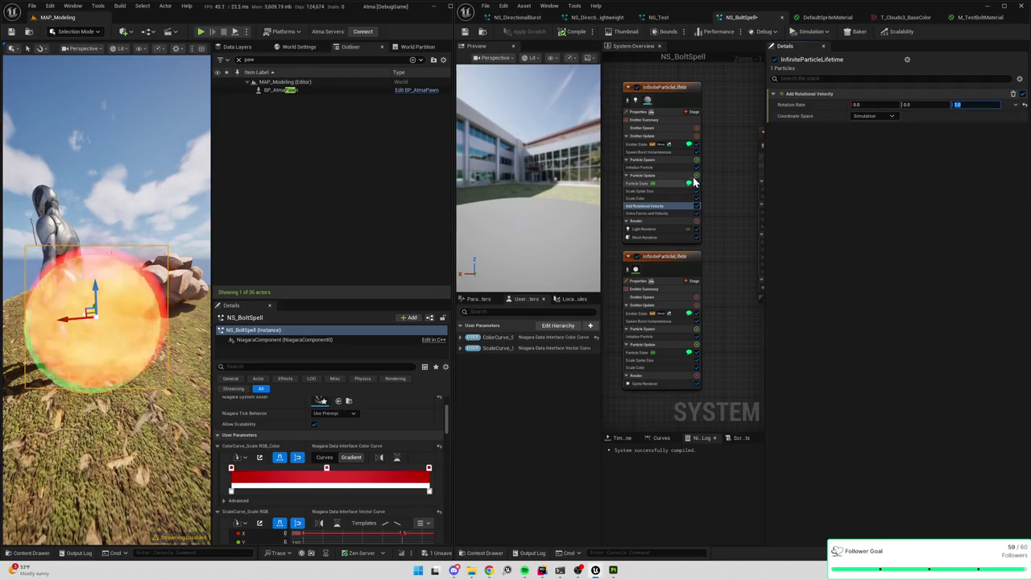
# - Add an Update Mesh Orientation module to the first emitter's Particle Update
pyautogui.click(695, 175)
pyautogui.write('rotation')
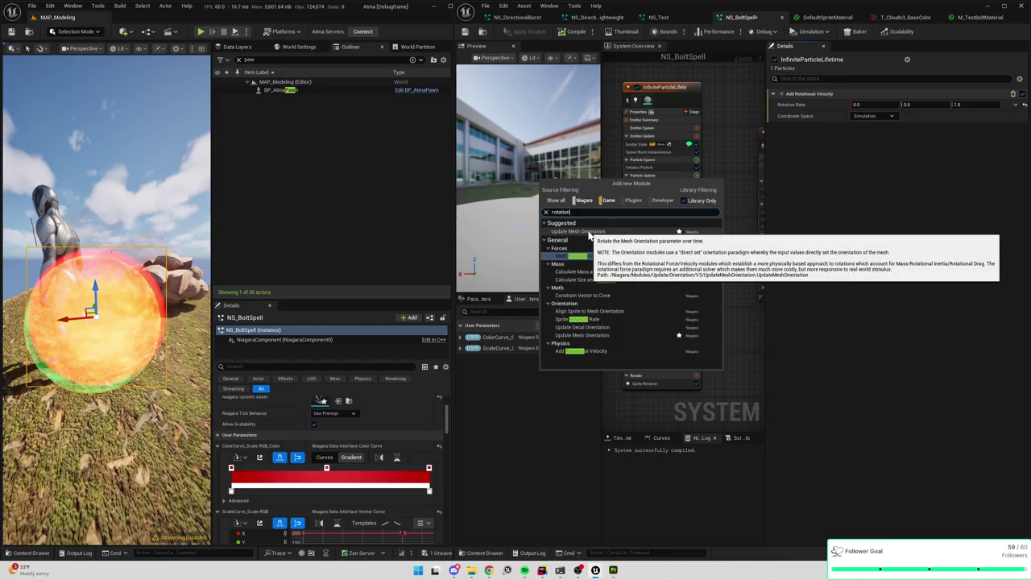
pyautogui.click(589, 233)
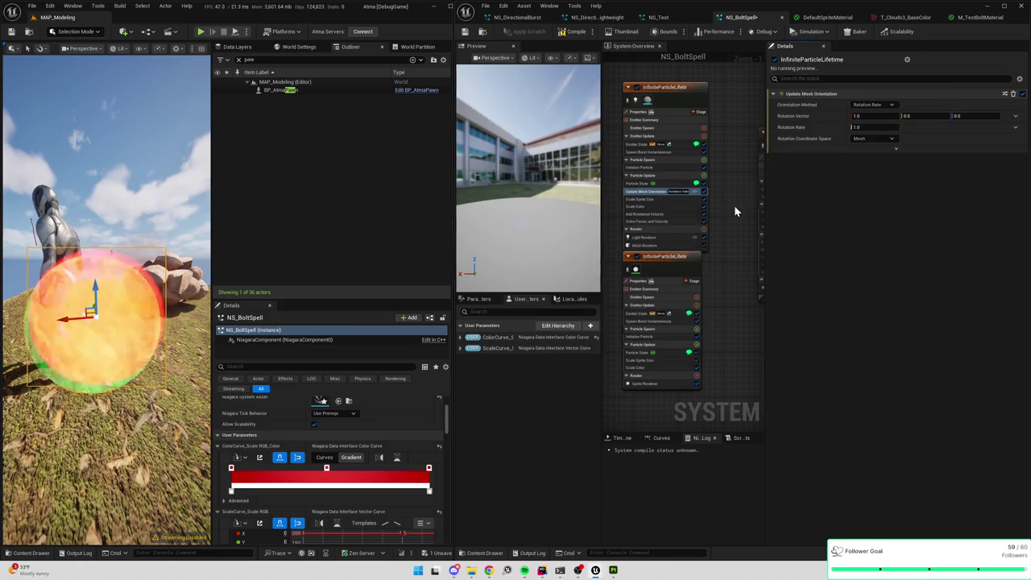
pyautogui.click(653, 214)
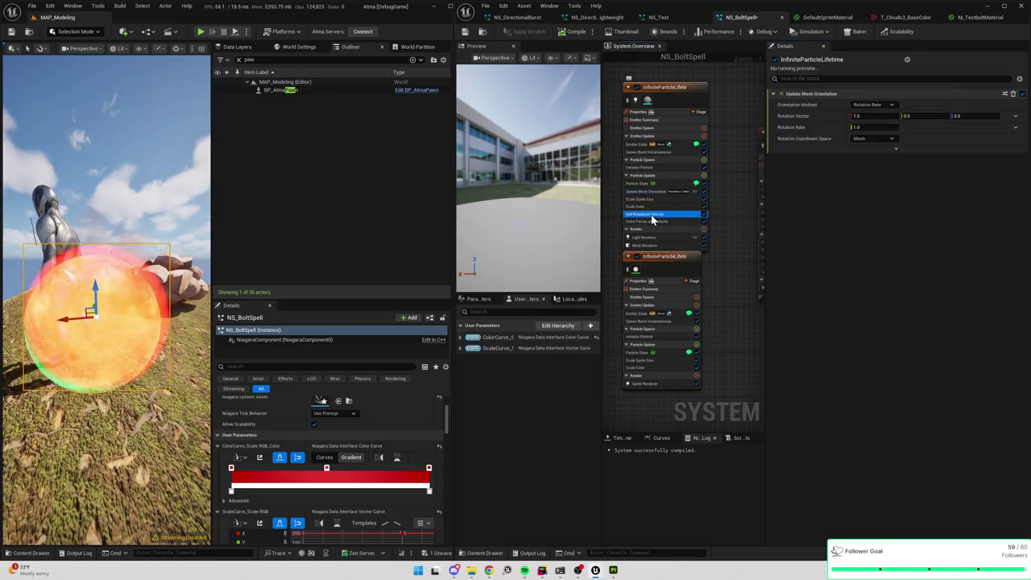
pyautogui.click(651, 193)
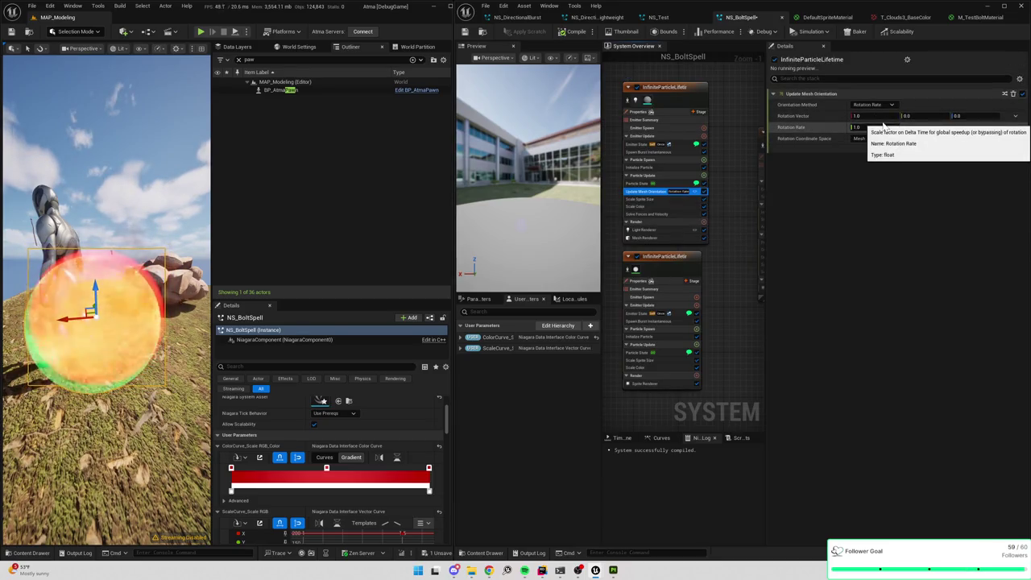
# - Set Update Mesh Orientation's Rotation Vector to X 0, Y 1, Z 1
pyautogui.click(865, 115)
pyautogui.write('0')
pyautogui.press('Tab')
pyautogui.press('Tab')
pyautogui.write('1')
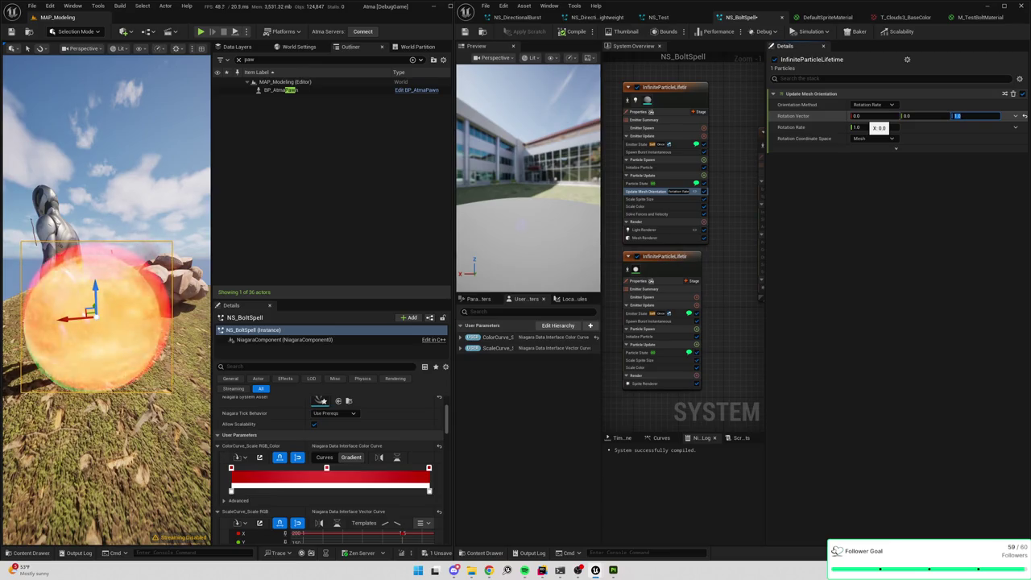
pyautogui.click(906, 115)
pyautogui.write('1')
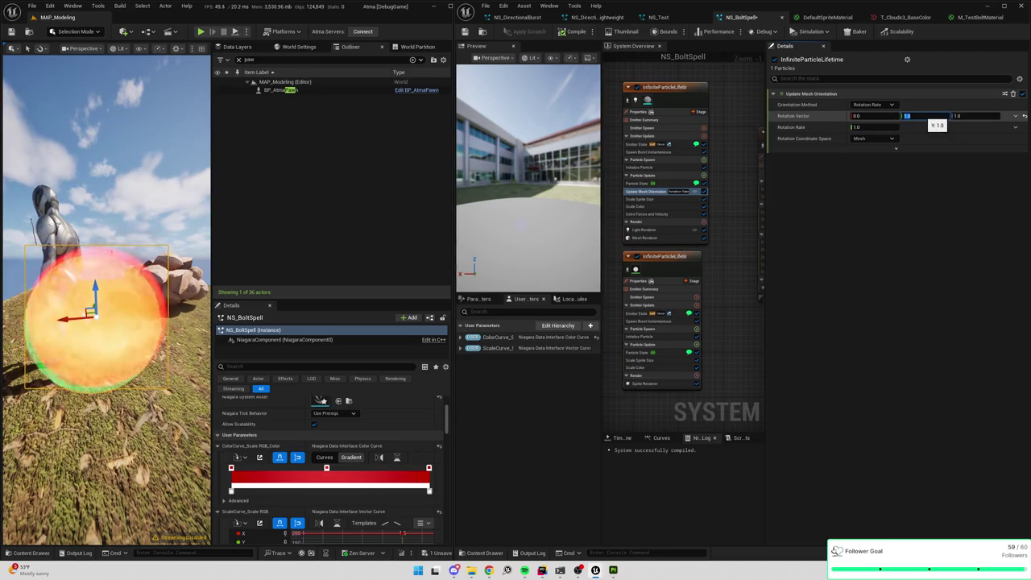
pyautogui.press('Return')
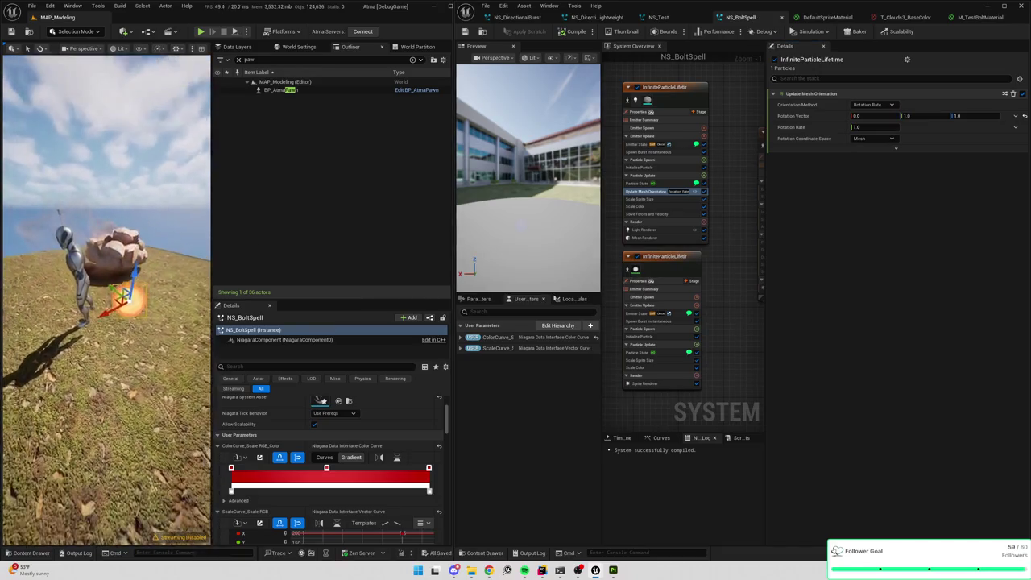
pyautogui.scroll(-2, 749, 153)
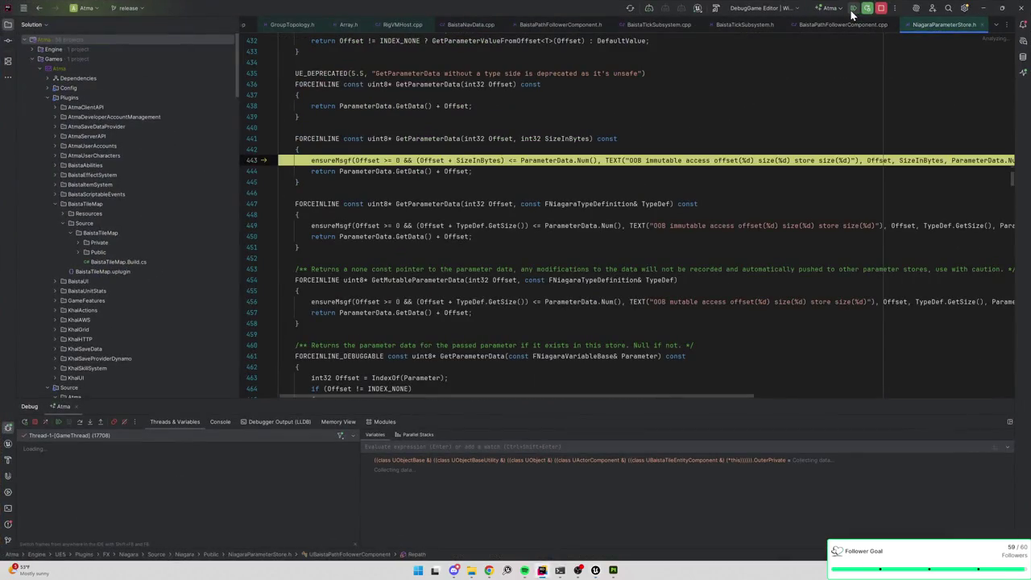
# - Resume the paused Rider debug session and minimize Rider to bring back Unreal Engine
pyautogui.click(852, 10)
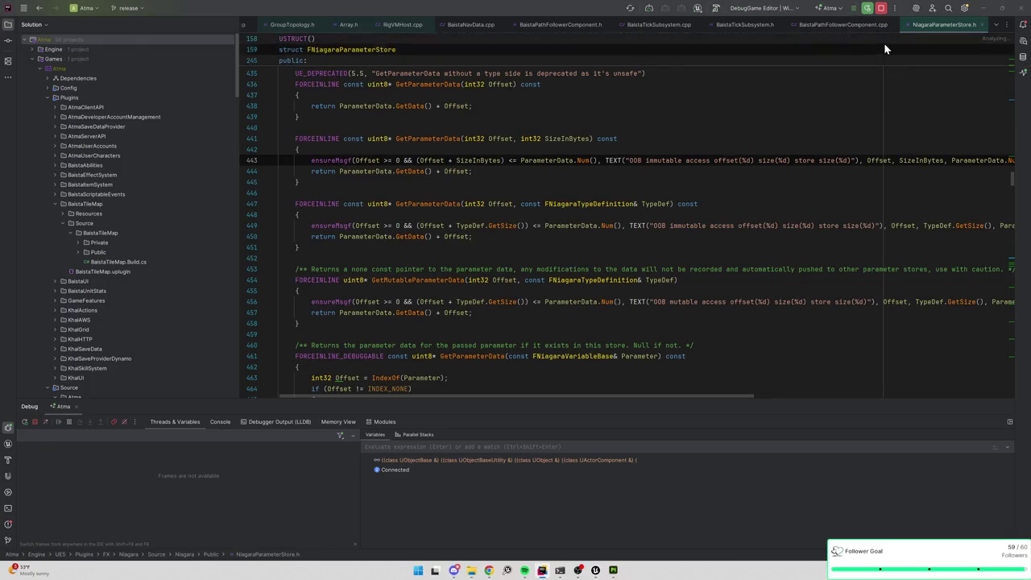
pyautogui.click(983, 10)
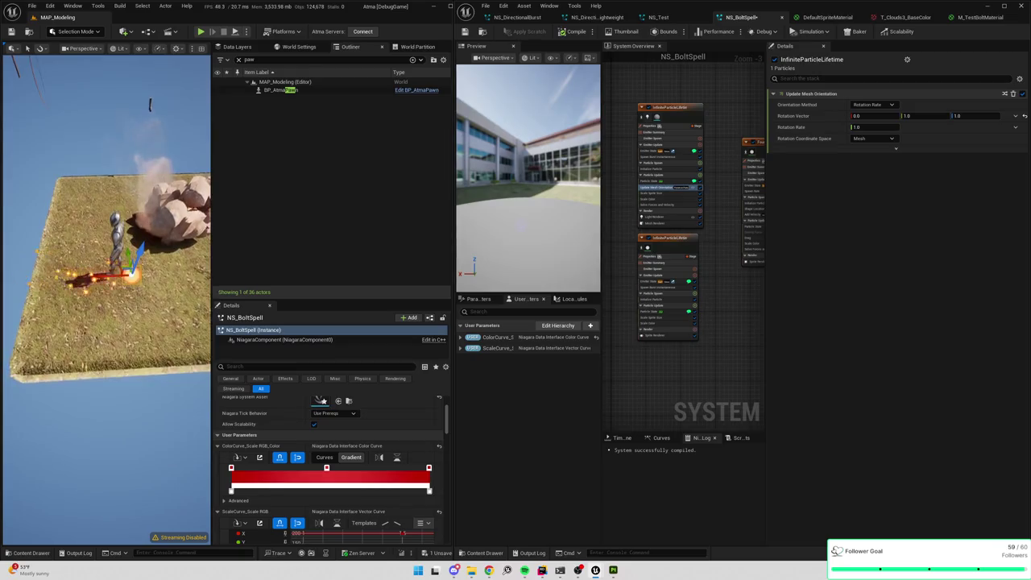
# - Select the P_Fire effect in the level viewport to show its properties in the Details panel
pyautogui.click(156, 129)
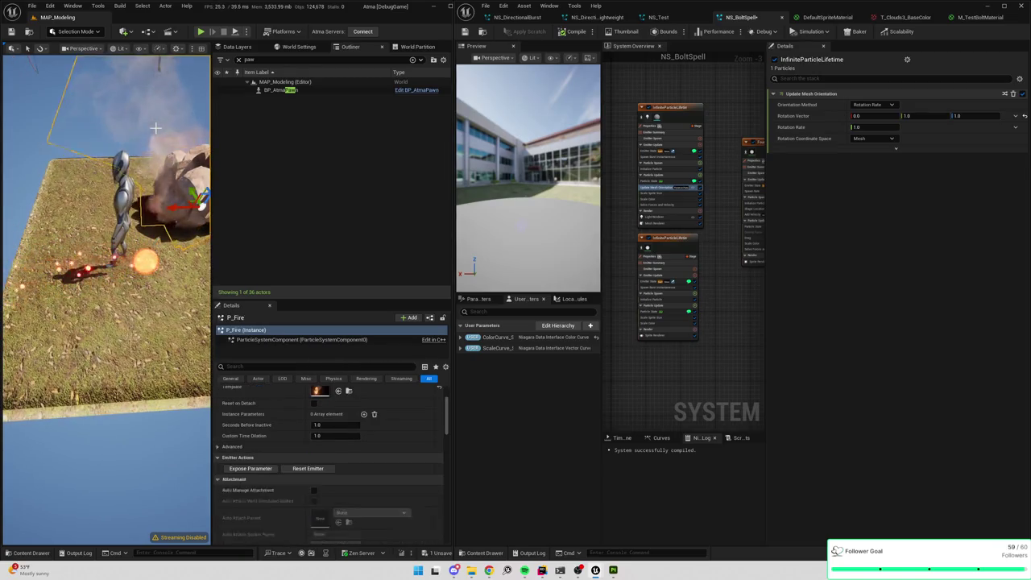
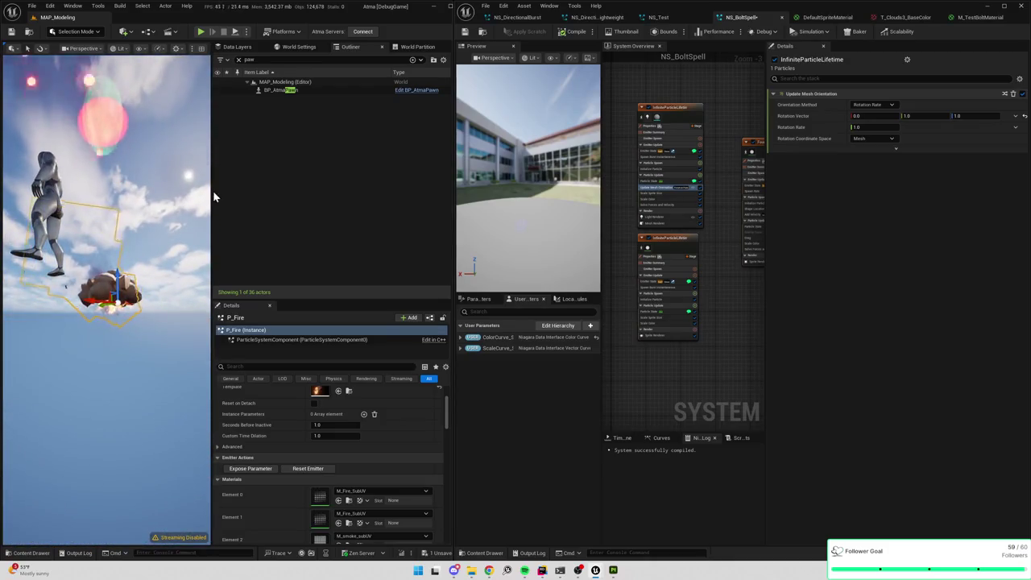
# - Widen the level viewport and level window beside the NS_BoltSpell Niagara editor
pyautogui.moveTo(209, 193); pyautogui.dragTo(382, 193)
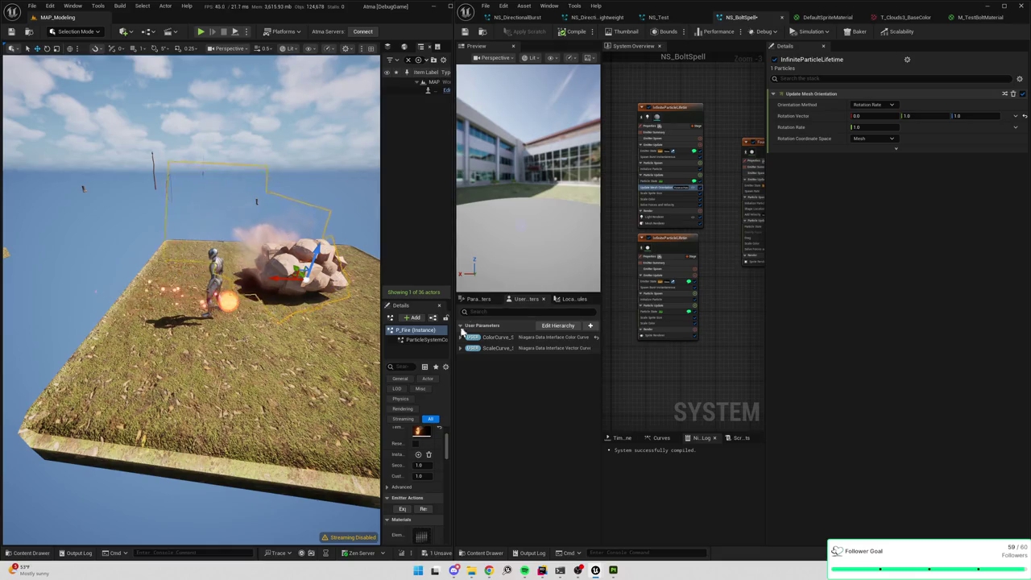
pyautogui.moveTo(454, 354); pyautogui.dragTo(505, 357)
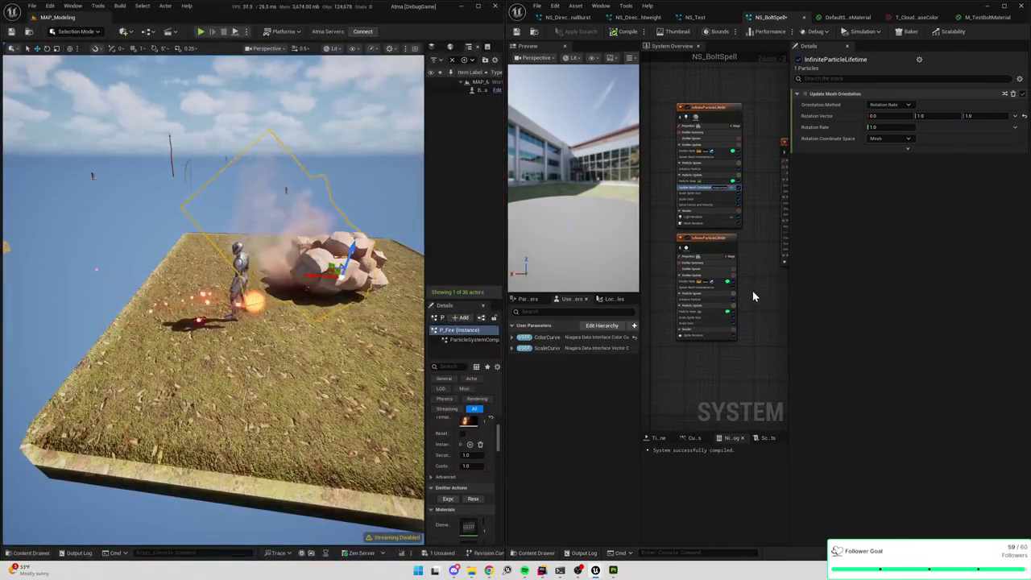
pyautogui.scroll(4, 699, 290)
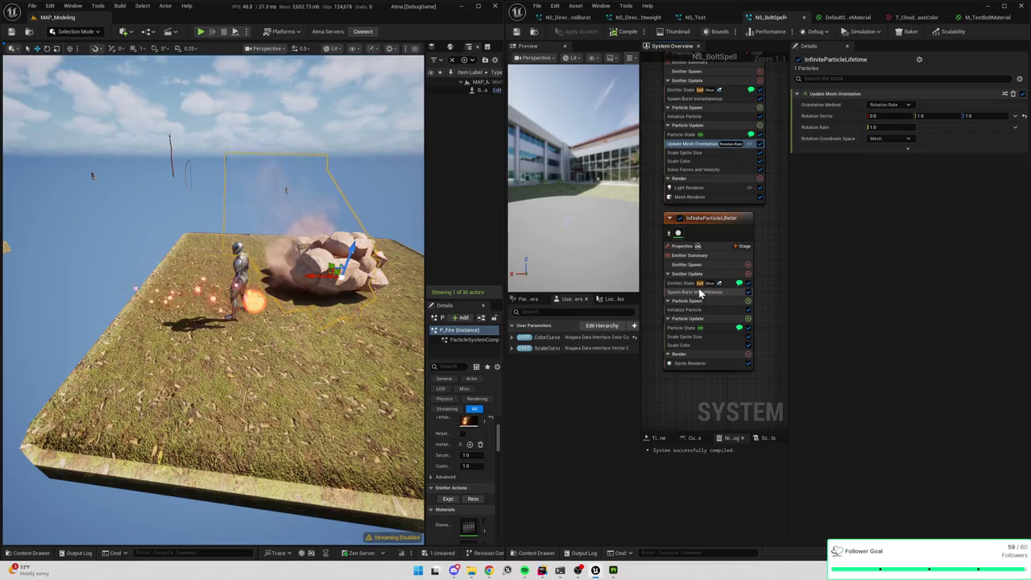
# - Select the second emitter's Scale Color module and unbind its curve from ScaleCurve
pyautogui.click(685, 327)
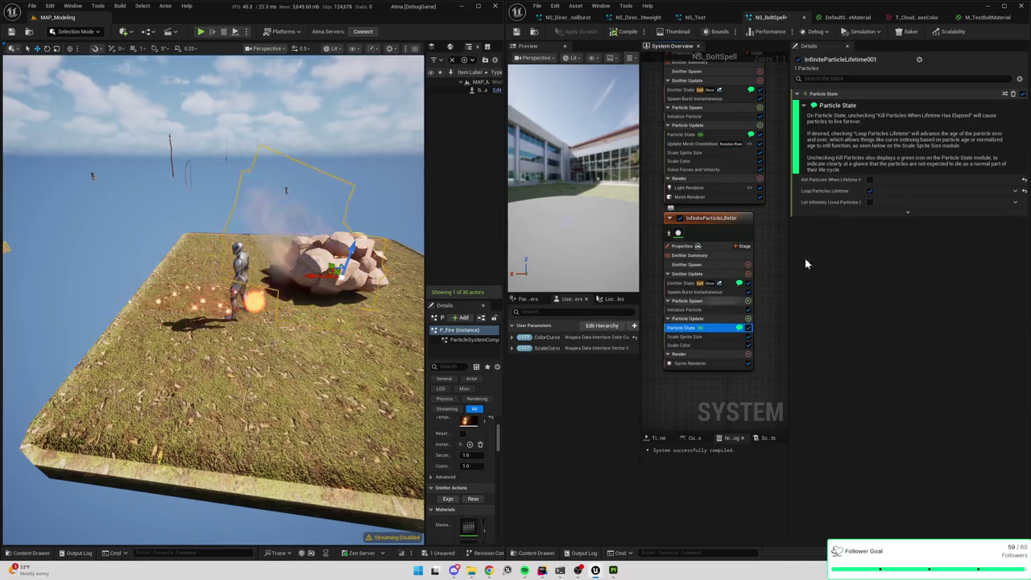
pyautogui.click(684, 346)
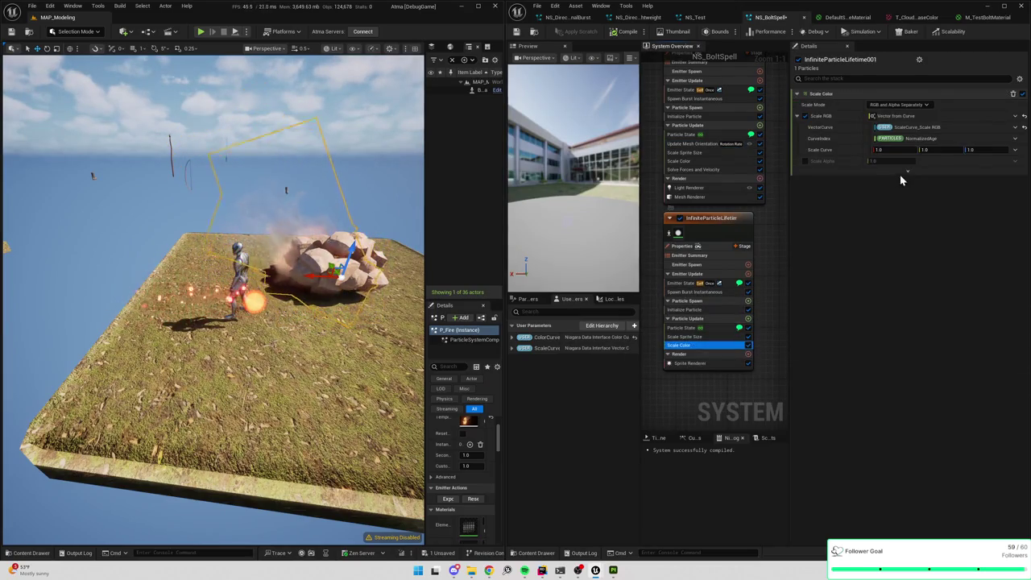
pyautogui.click(1024, 128)
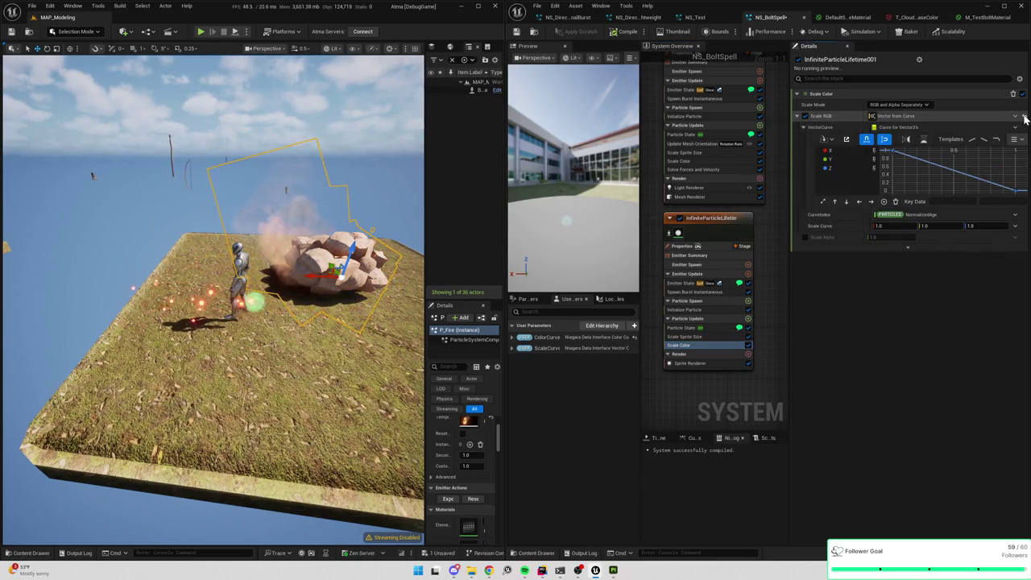
pyautogui.click(1024, 119)
# - Drive Scale RGB with Make Vector from Linear Color HSV, its Color from a color curve
pyautogui.click(1015, 117)
pyautogui.write('hsv')
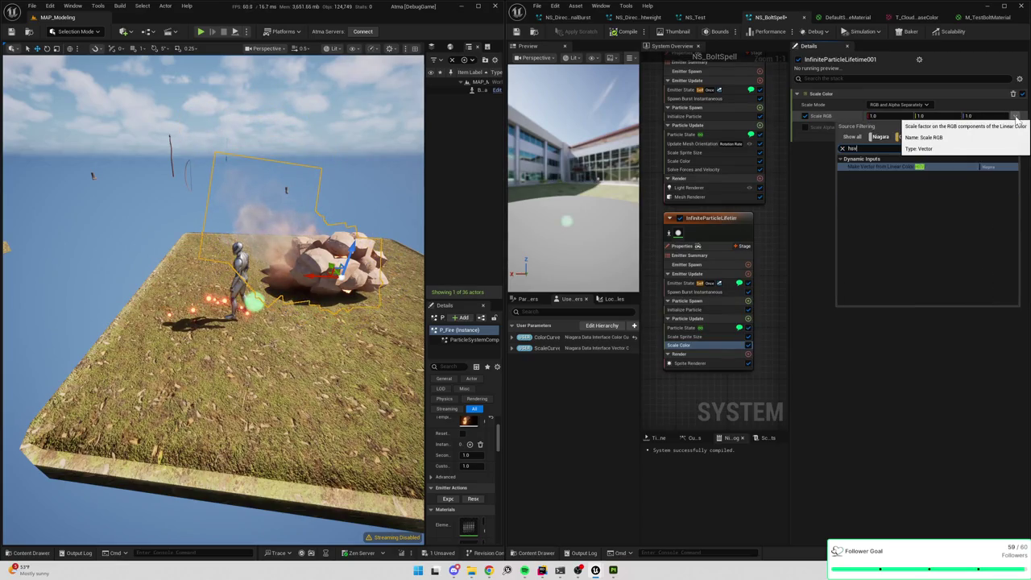
pyautogui.click(890, 166)
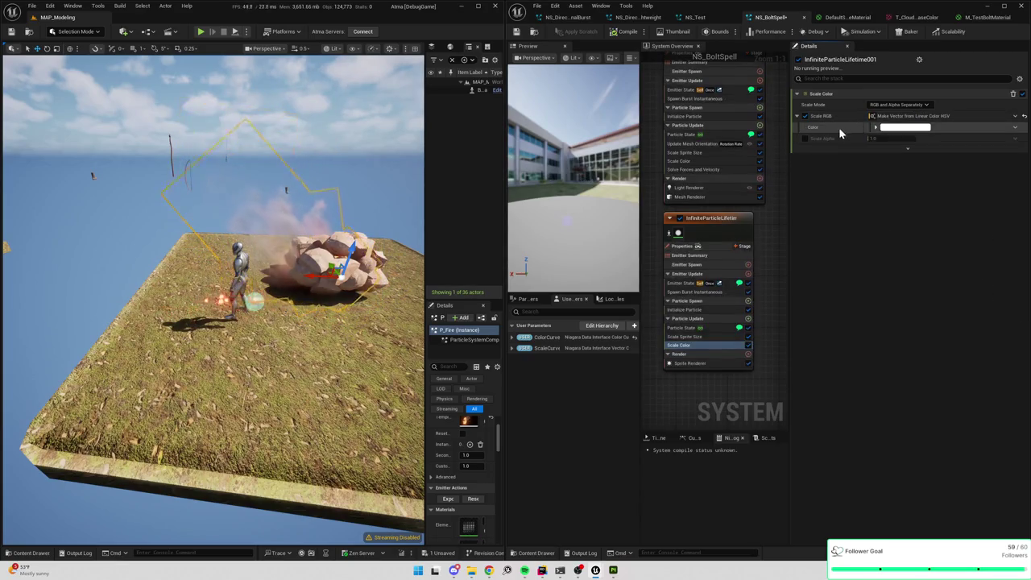
pyautogui.click(1013, 129)
pyautogui.write('curv')
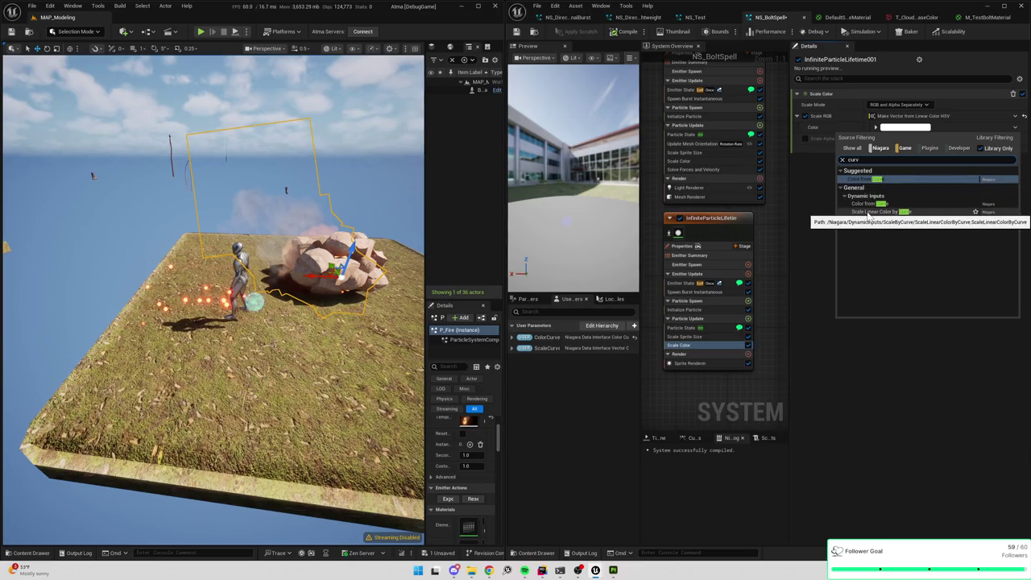
pyautogui.click(866, 203)
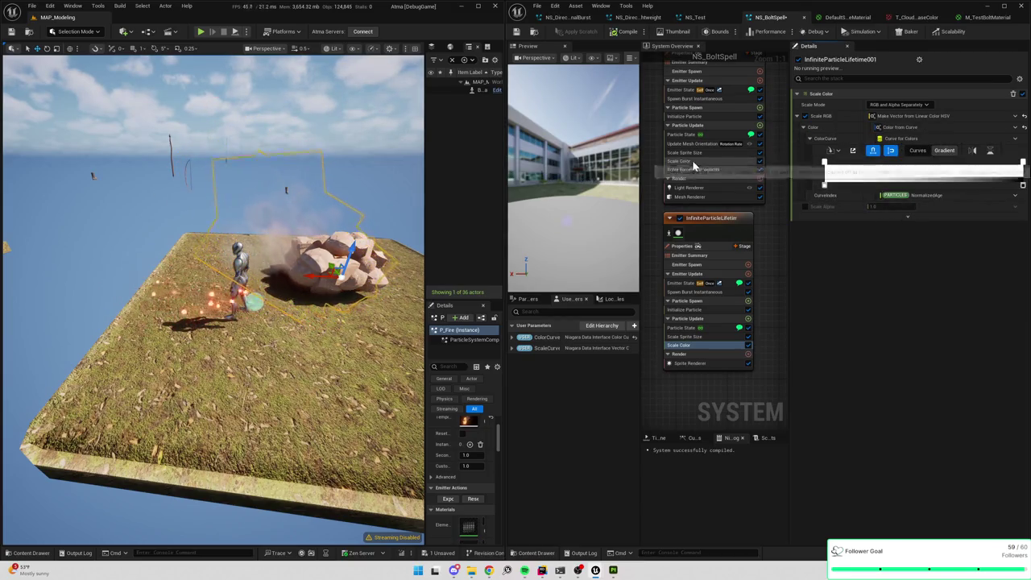
pyautogui.click(694, 163)
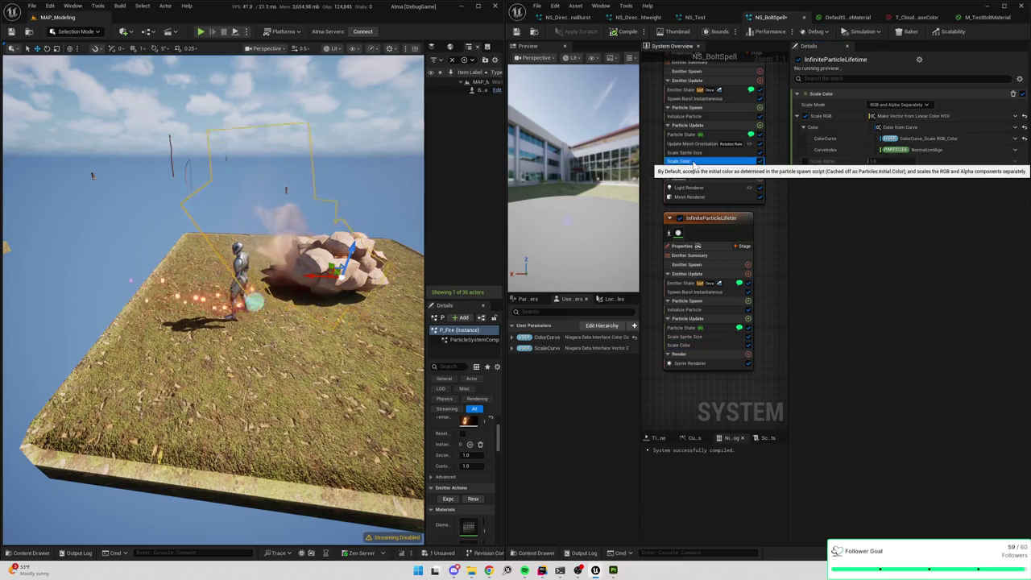
pyautogui.click(680, 345)
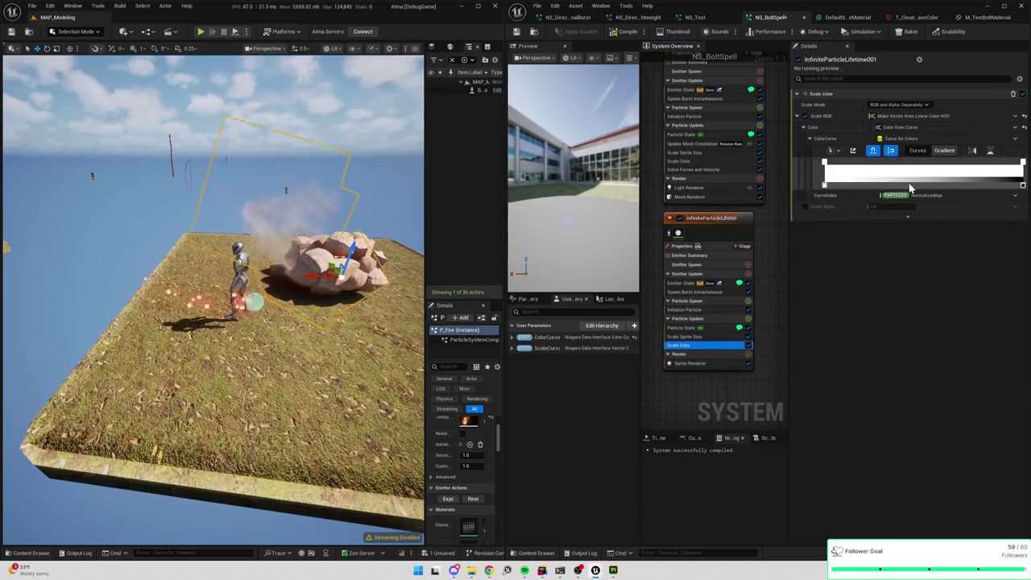
# - Add a Color module to the upper emitter's Particle Update and delete its Scale Color module
pyautogui.click(758, 129)
pyautogui.write('color')
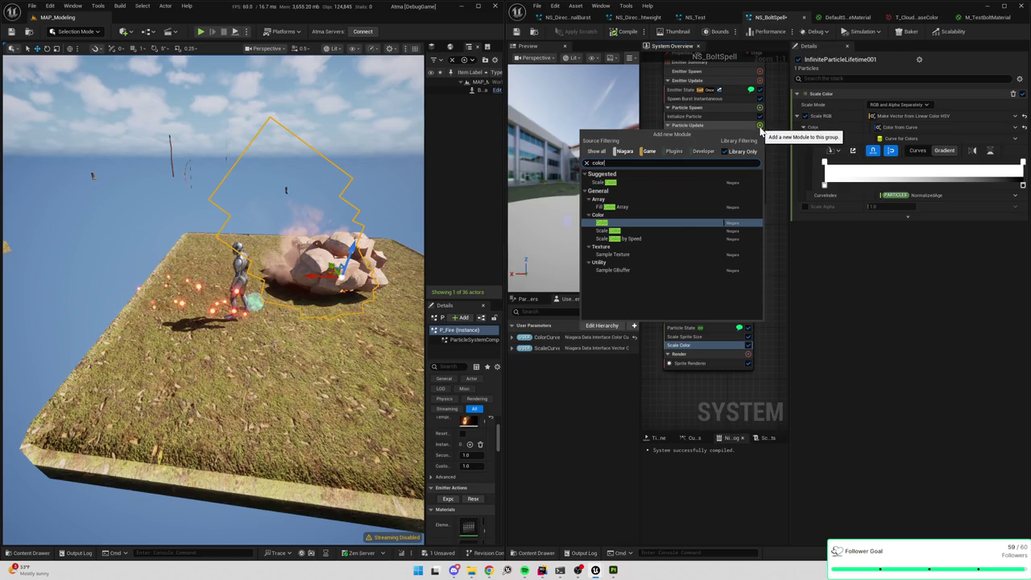
pyautogui.click(621, 225)
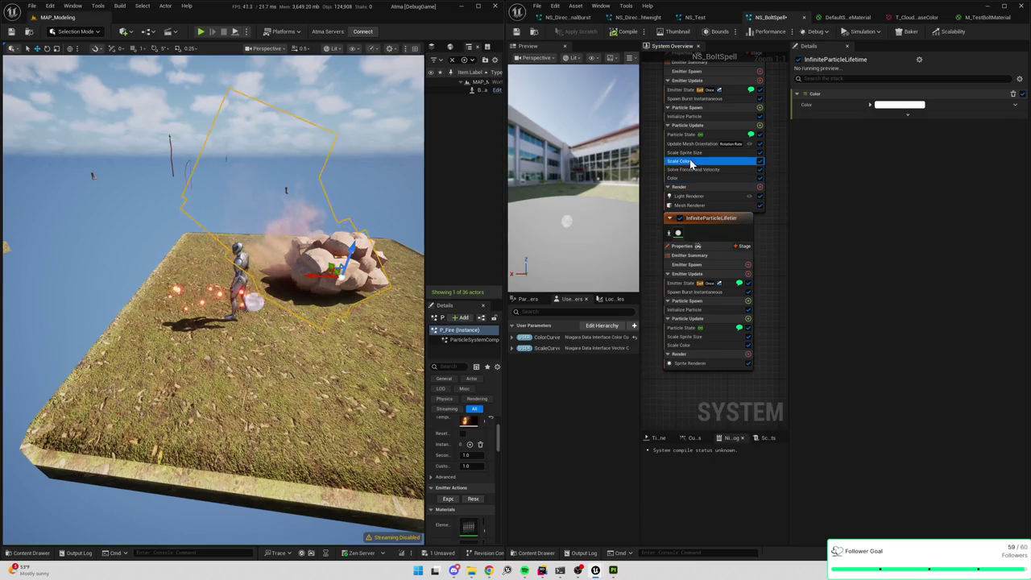
pyautogui.press('Delete')
pyautogui.click(685, 347)
pyautogui.press('Delete')
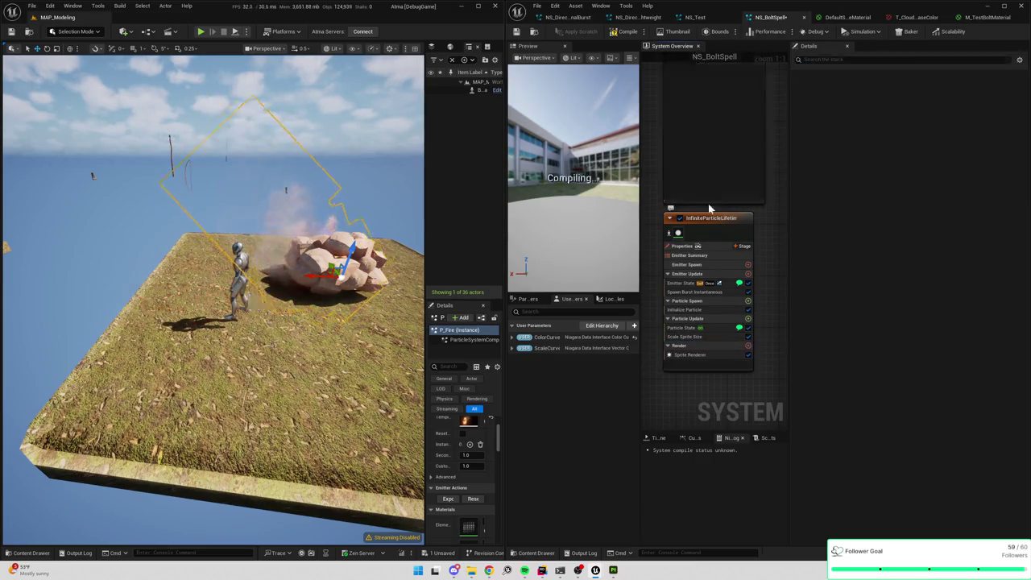
# - Set the new Color module to Make Linear Color from HSV and check its HSV input
pyautogui.click(679, 171)
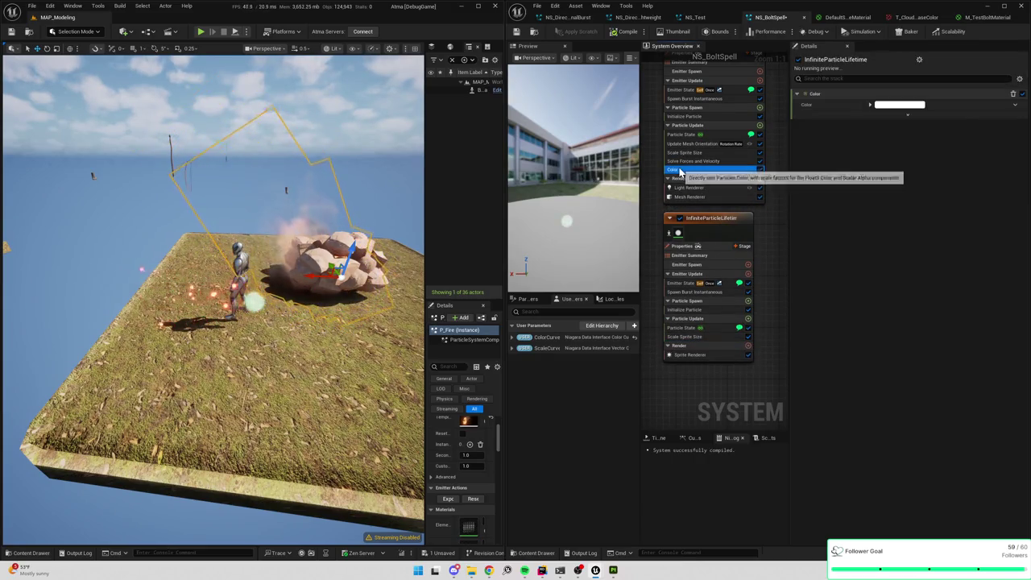
pyautogui.click(1013, 105)
pyautogui.write('hu')
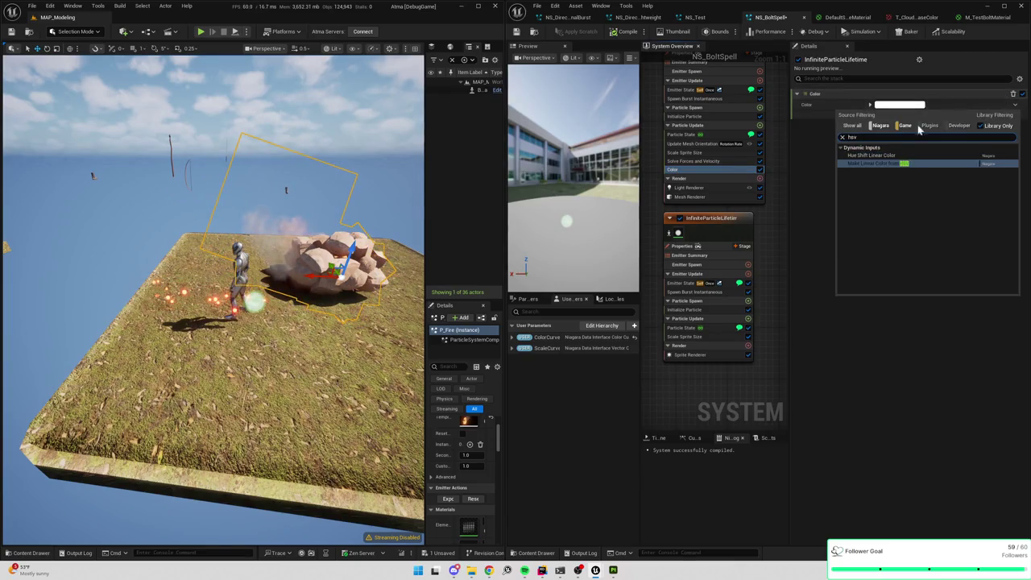
pyautogui.click(860, 164)
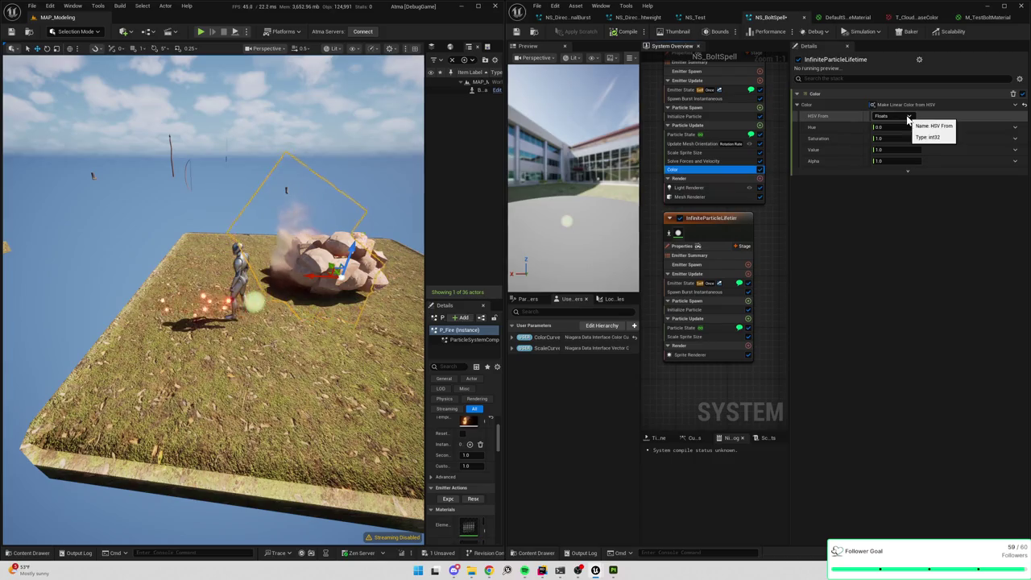
pyautogui.click(906, 116)
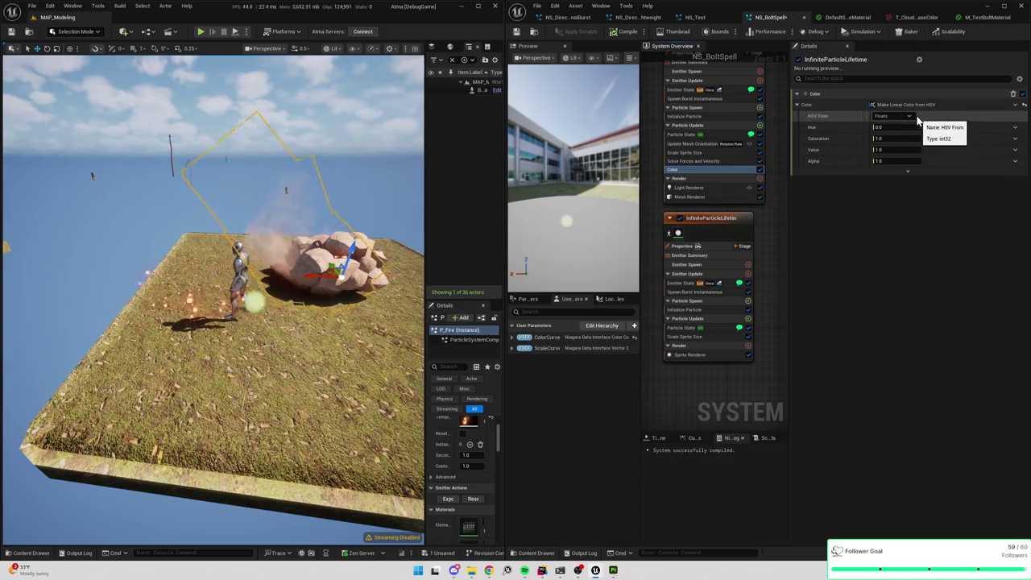
# - Switch the Color to Color from Curve, linked to User > ColorCurve_Scale RGB_Color
pyautogui.click(1014, 105)
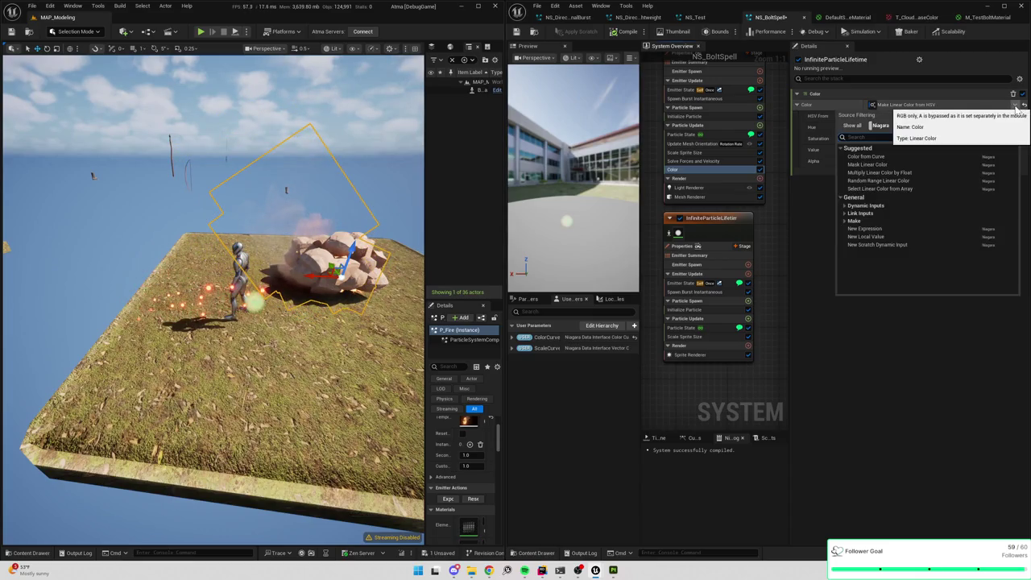
pyautogui.write('hsv')
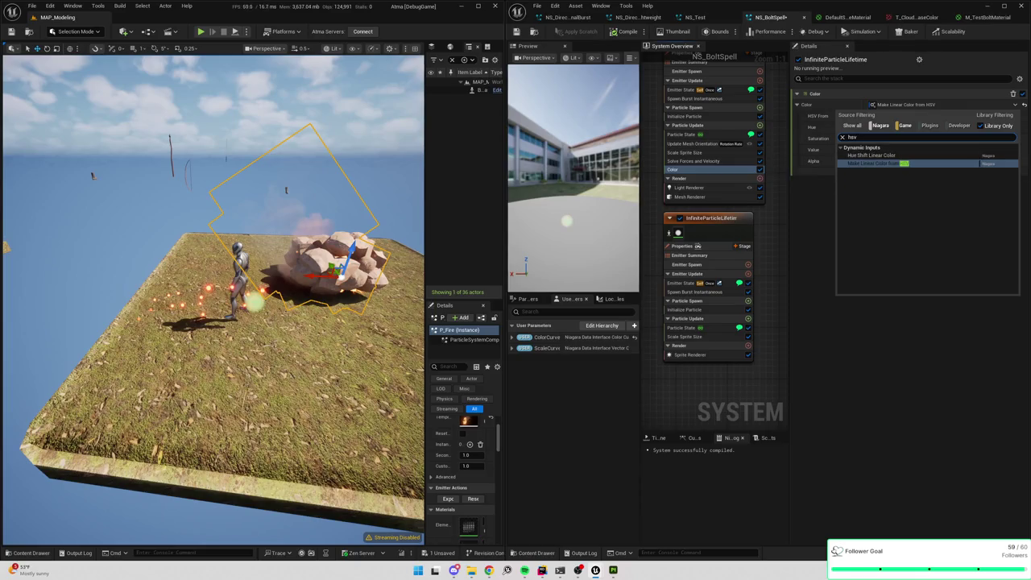
pyautogui.write('curve')
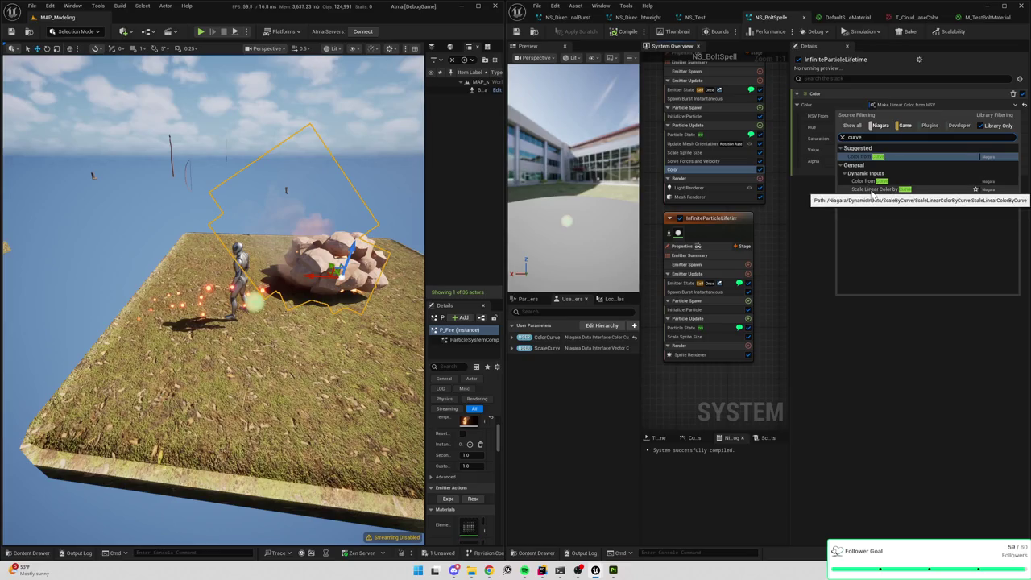
pyautogui.click(871, 184)
pyautogui.click(873, 186)
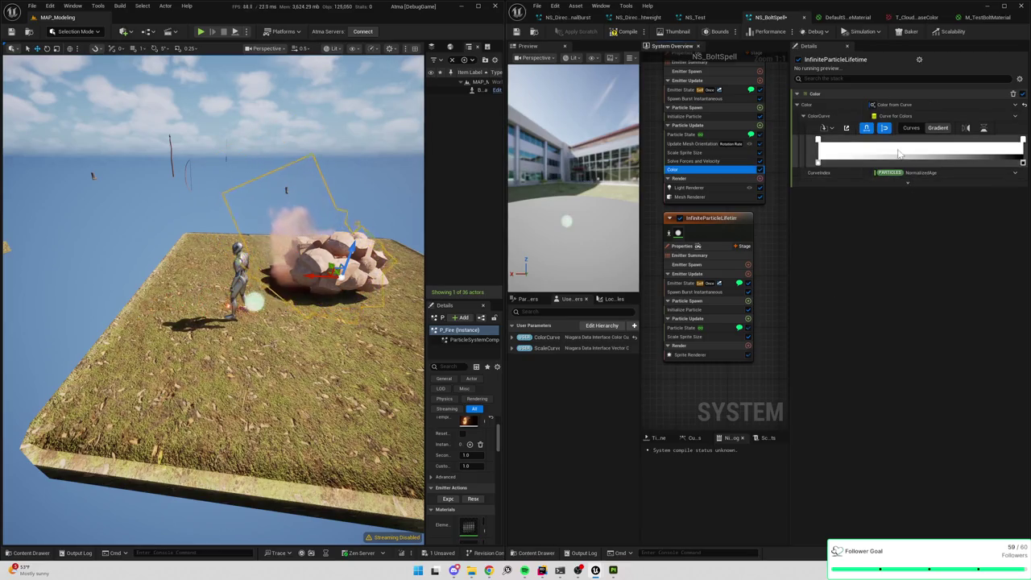
pyautogui.click(1016, 118)
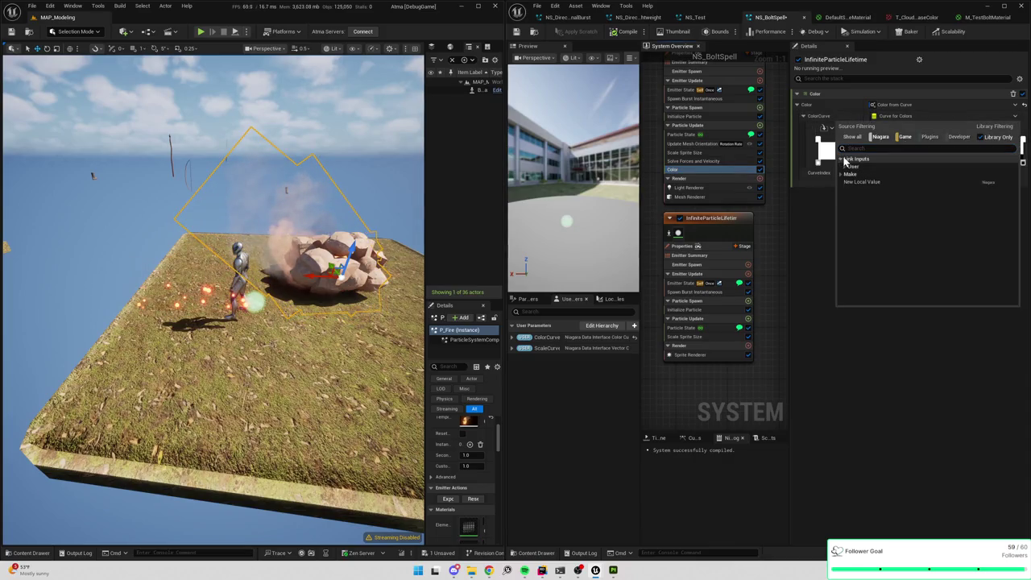
pyautogui.click(845, 166)
pyautogui.click(866, 174)
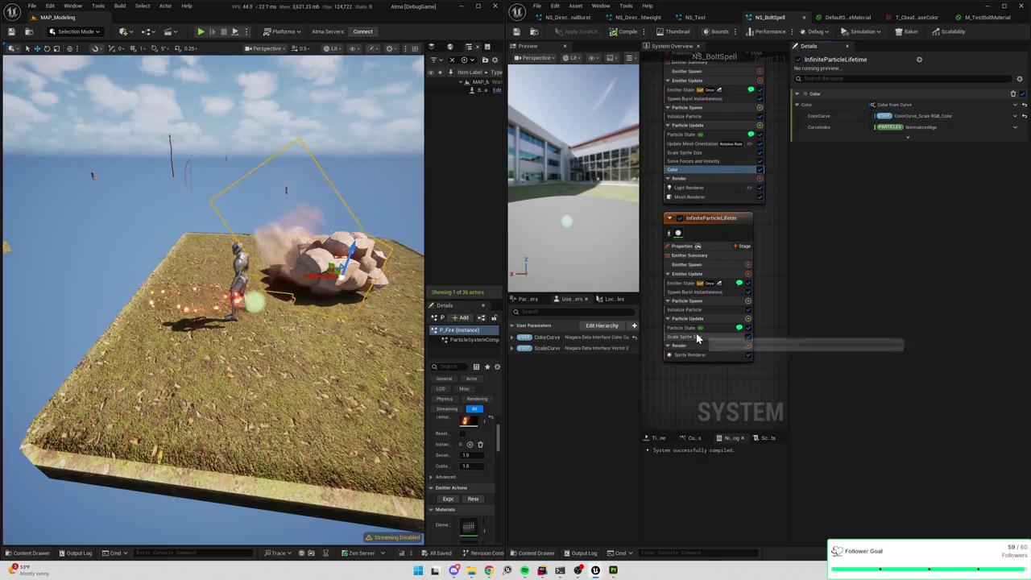
# - Add a Color module to the lower emitter, set to Color from Curve linked to ColorCurve_Scale RGB_Color
pyautogui.click(748, 319)
pyautogui.write('color')
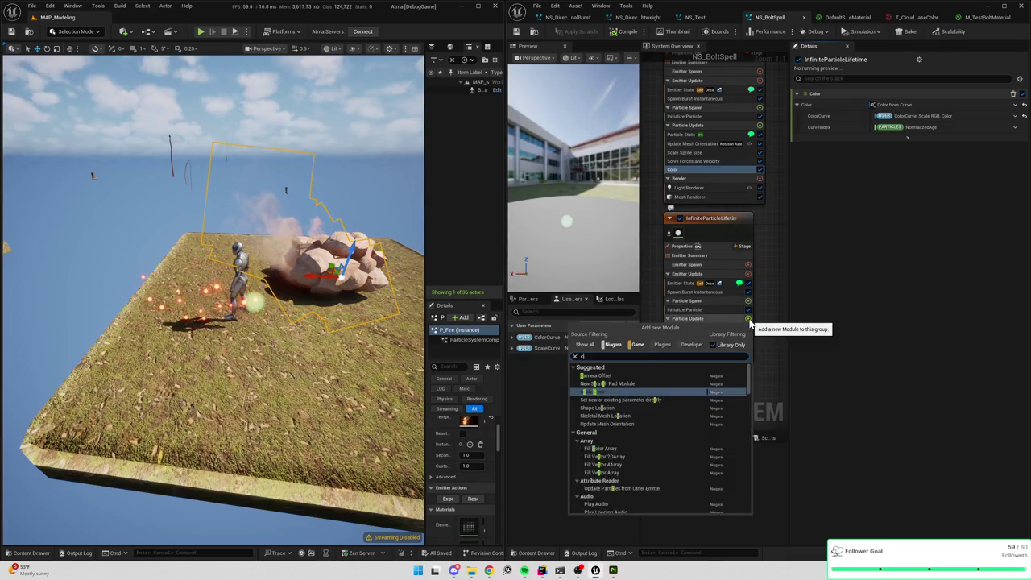
pyautogui.click(588, 418)
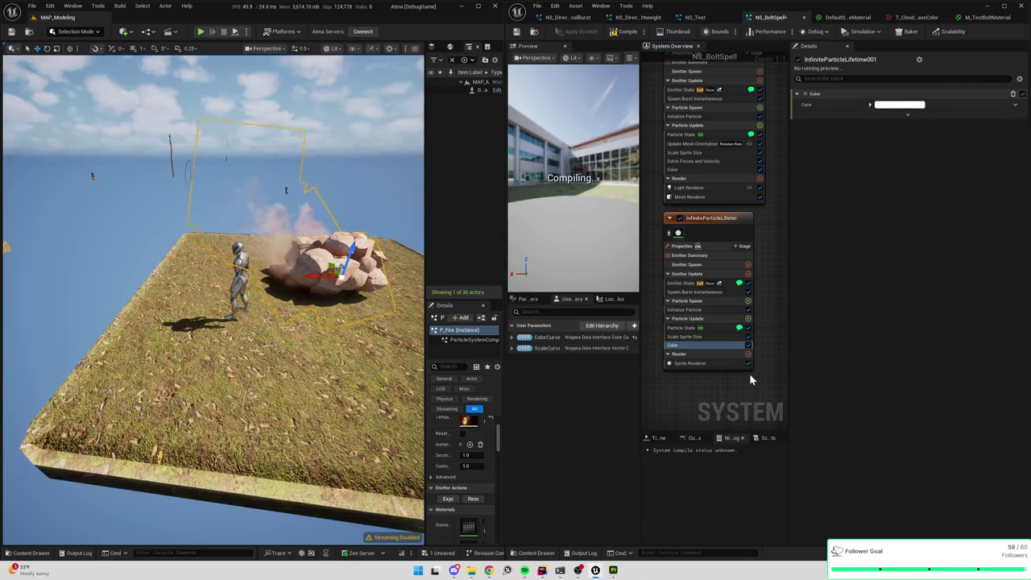
pyautogui.click(1014, 105)
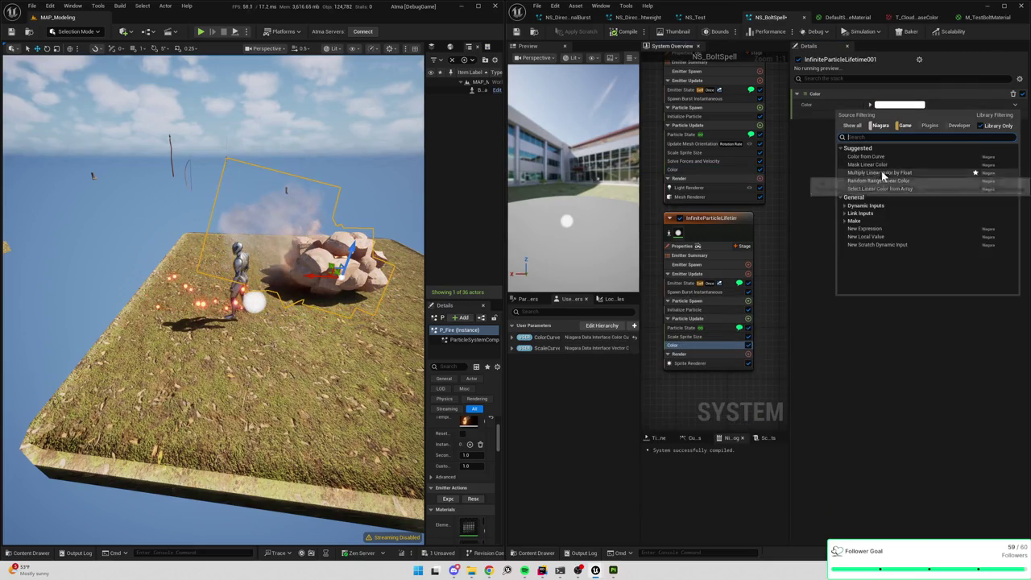
pyautogui.click(865, 156)
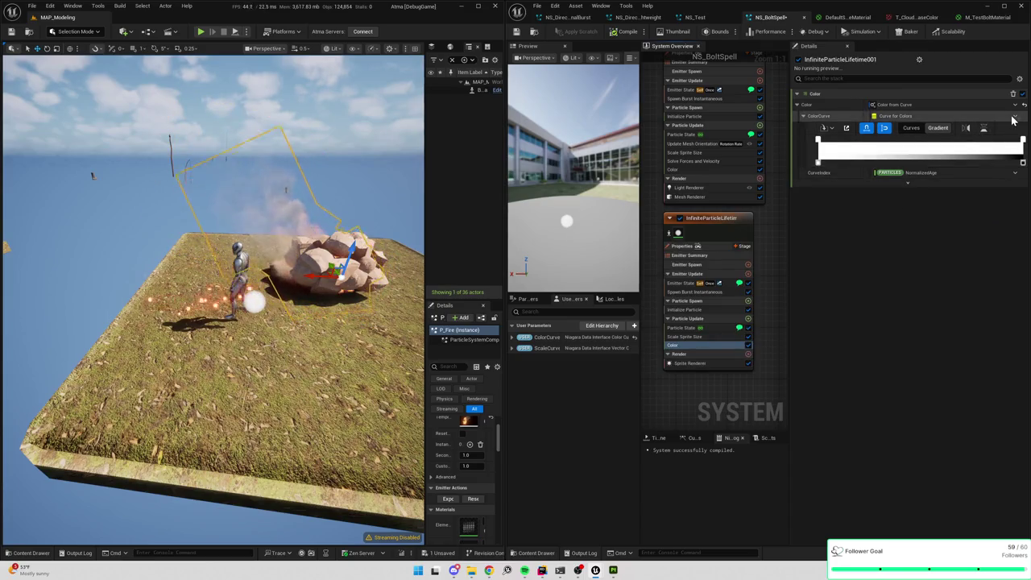
pyautogui.click(829, 127)
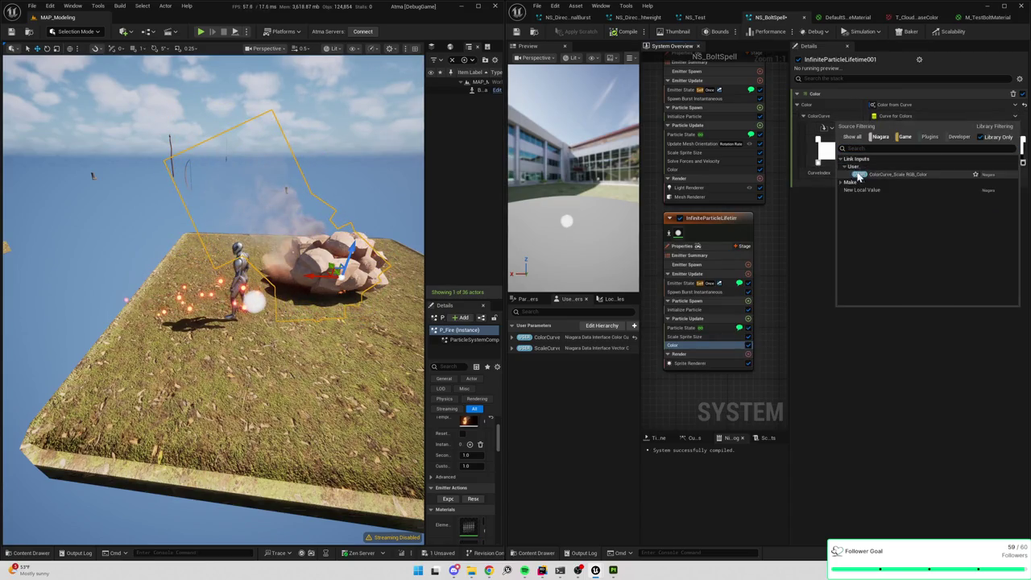
pyautogui.click(858, 171)
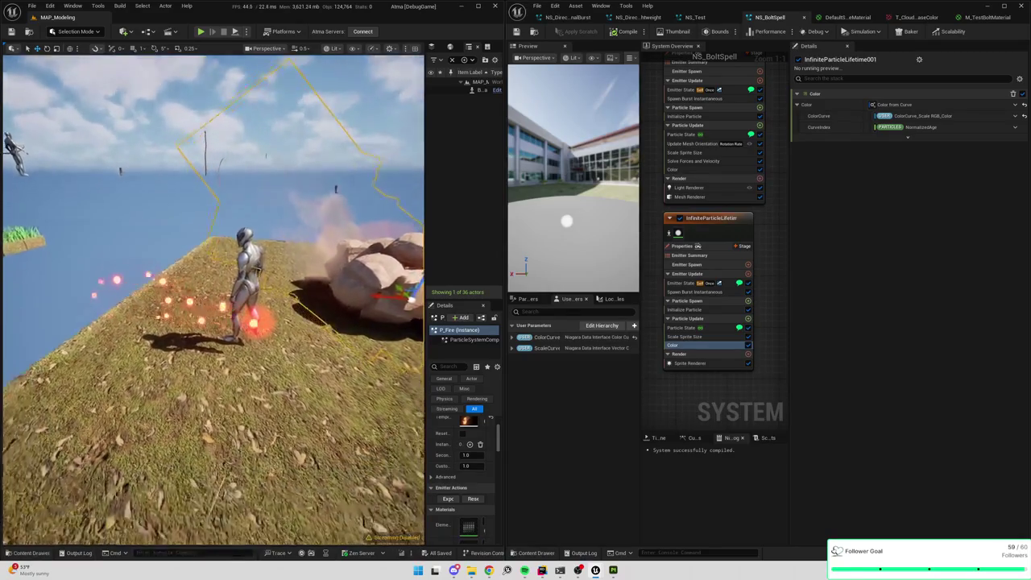
# - Toggle the upper emitter's Color module off and back on, then widen the level window
pyautogui.click(717, 170)
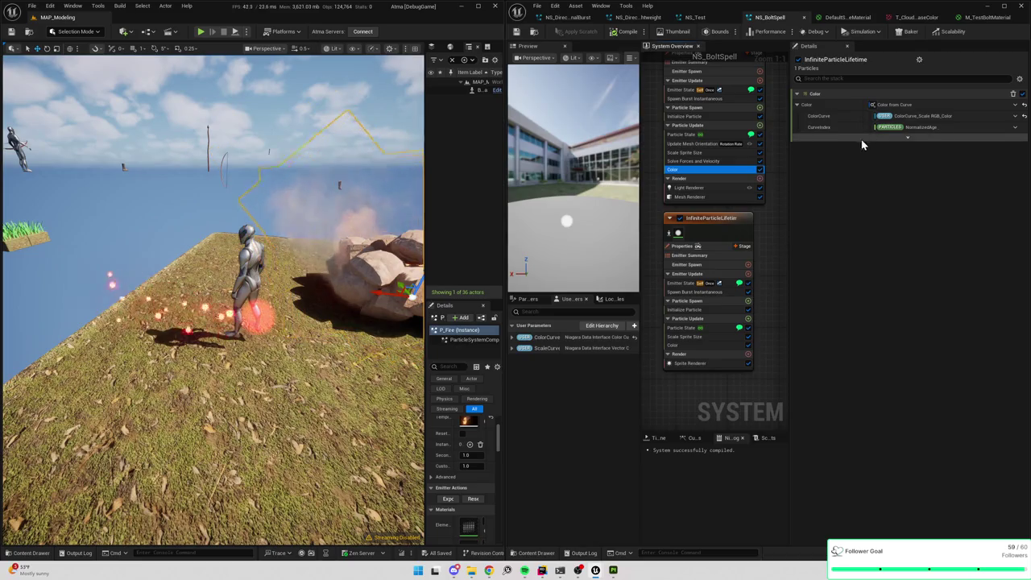
pyautogui.click(759, 170)
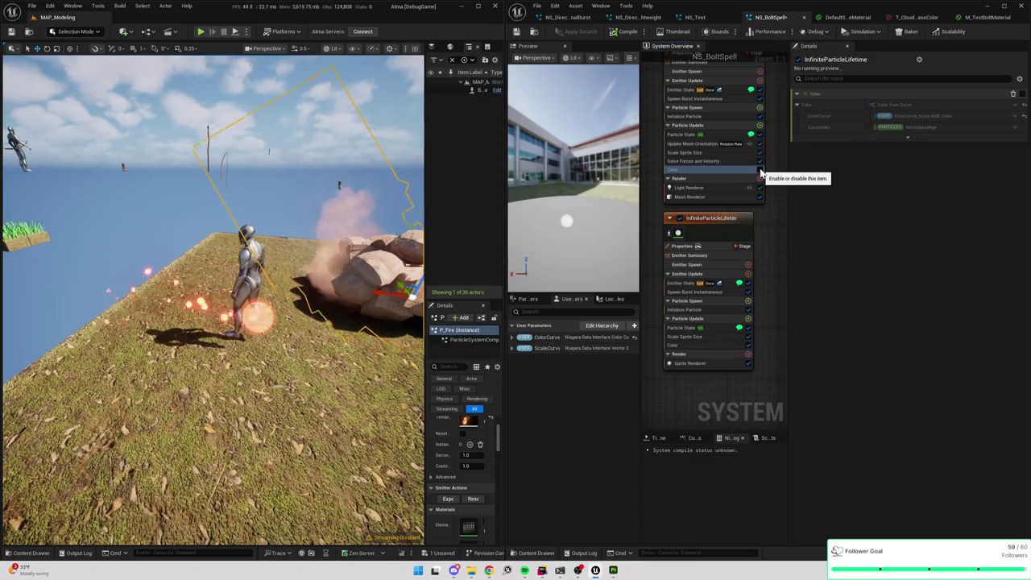
pyautogui.click(759, 171)
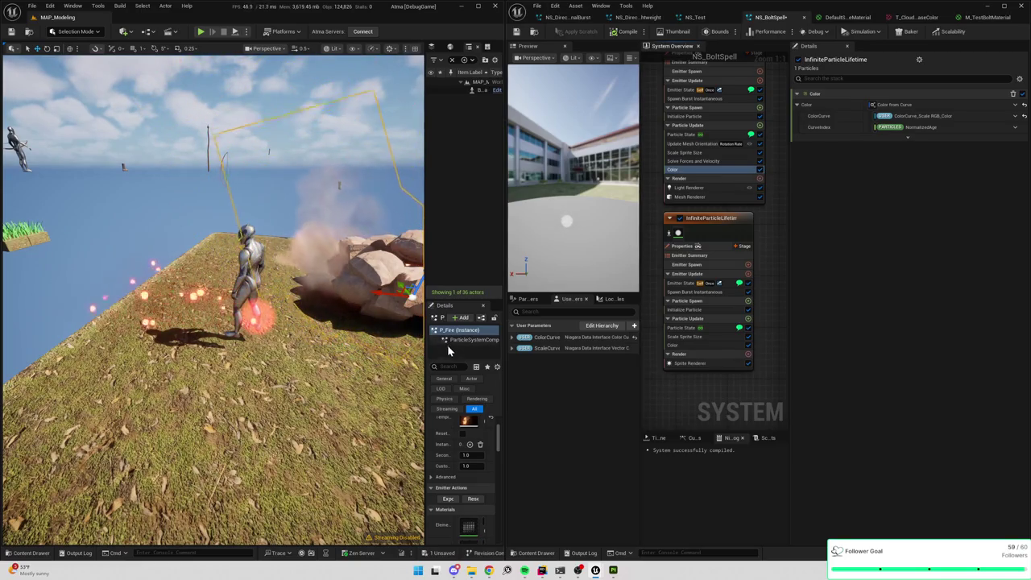
pyautogui.moveTo(506, 425); pyautogui.dragTo(565, 421)
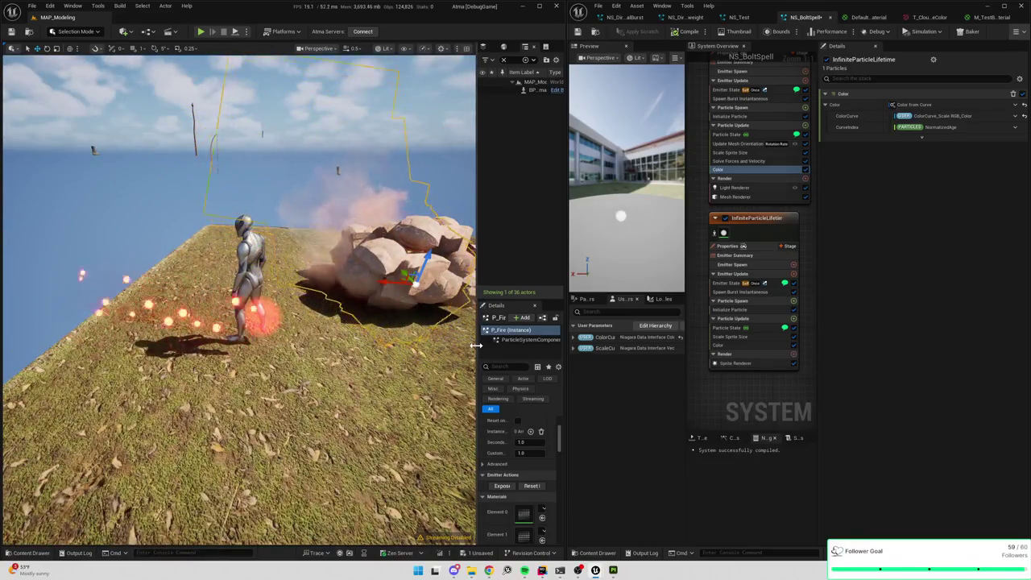
# - Select the level's NS_BoltSpell instance and delete the ScaleCurve user parameter
pyautogui.moveTo(463, 345); pyautogui.dragTo(354, 332)
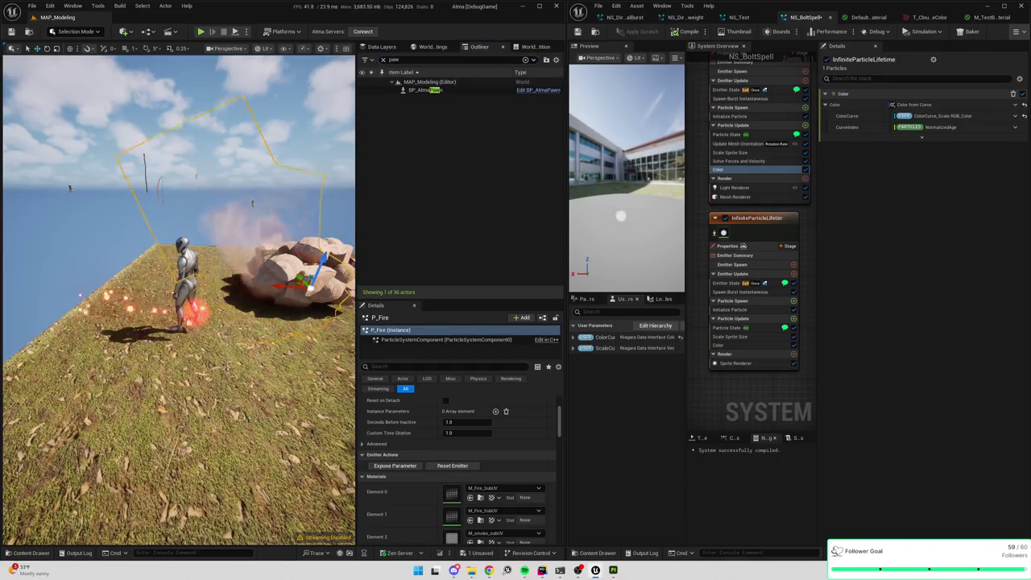
pyautogui.click(227, 298)
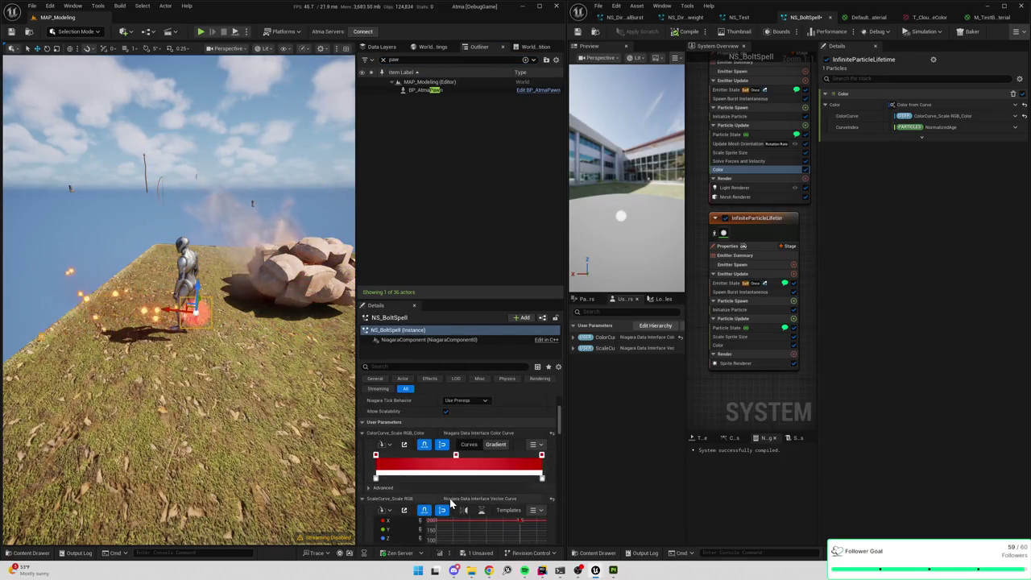
pyautogui.scroll(-1, 400, 501)
pyautogui.scroll(2, 400, 503)
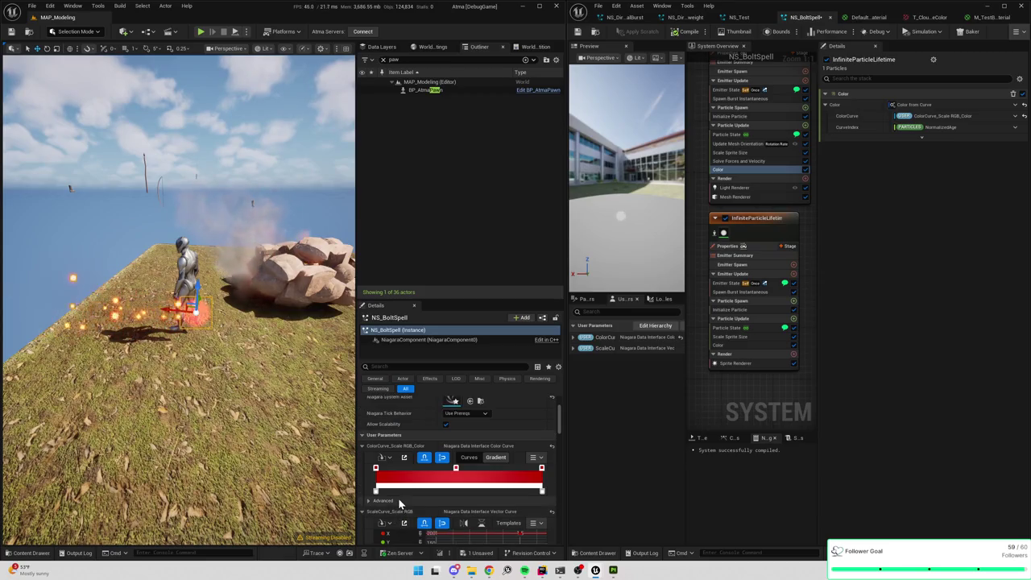
pyautogui.rightClick(609, 347)
pyautogui.click(627, 447)
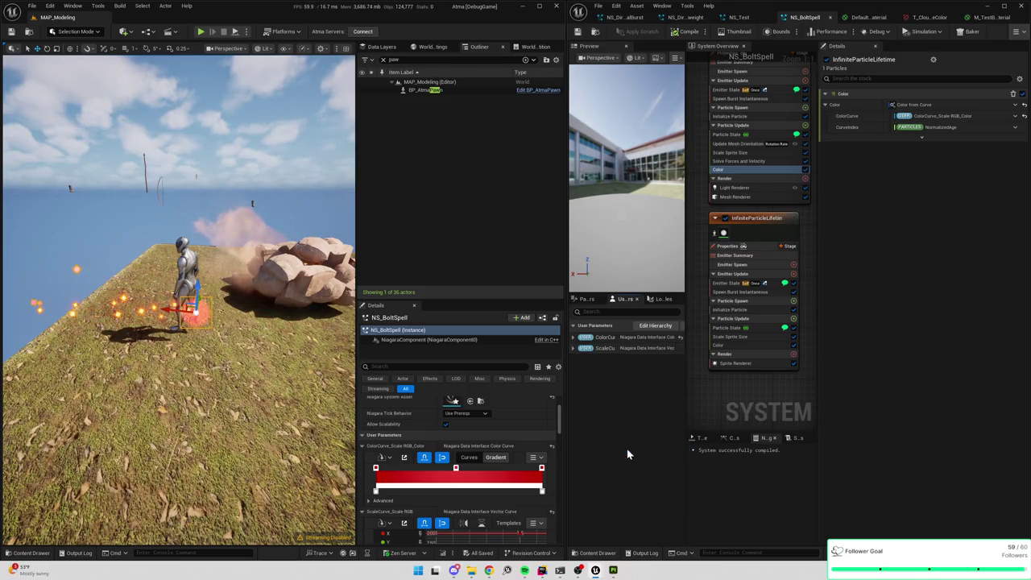
# - Inspect the red ColorCurve_Scale RGB_Color gradient stop and the red-tinted effect in the level
pyautogui.click(736, 345)
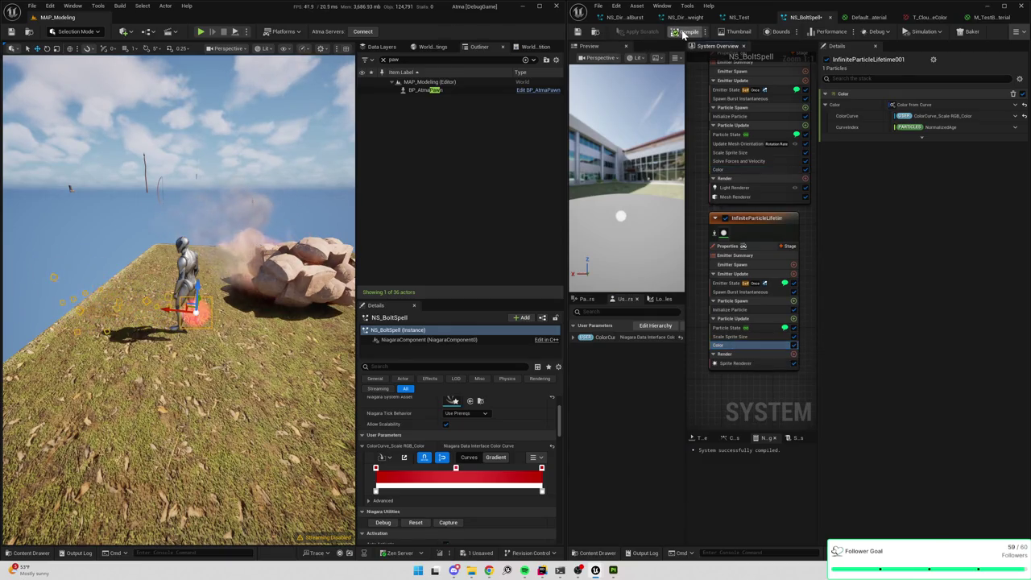
pyautogui.doubleClick(455, 473)
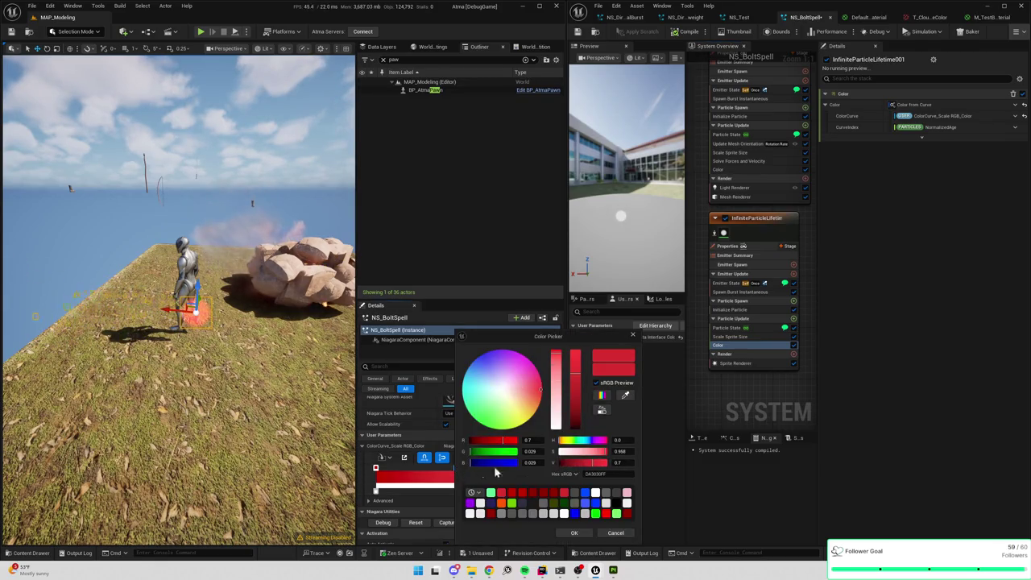
pyautogui.click(616, 533)
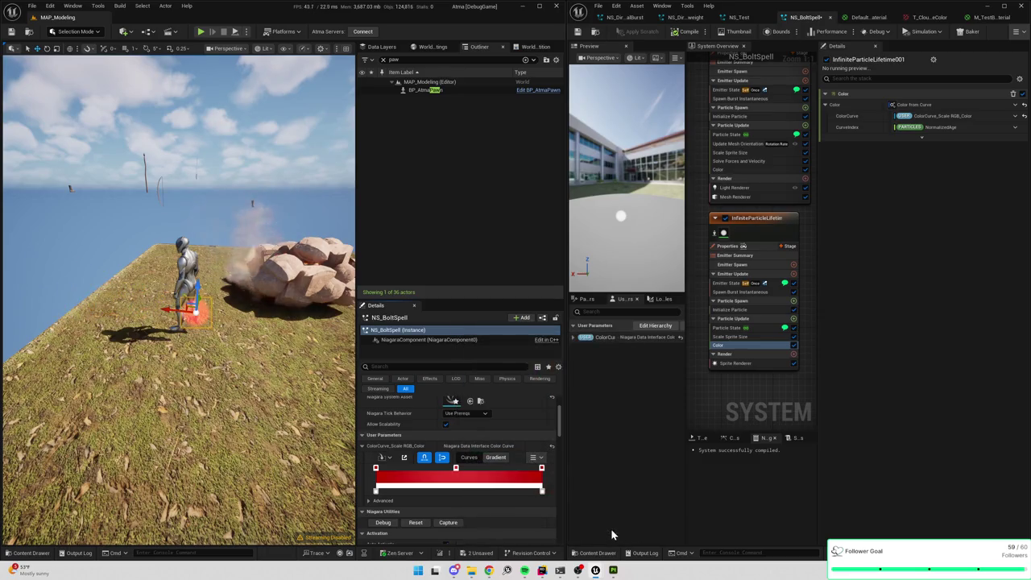
pyautogui.moveTo(543, 495)
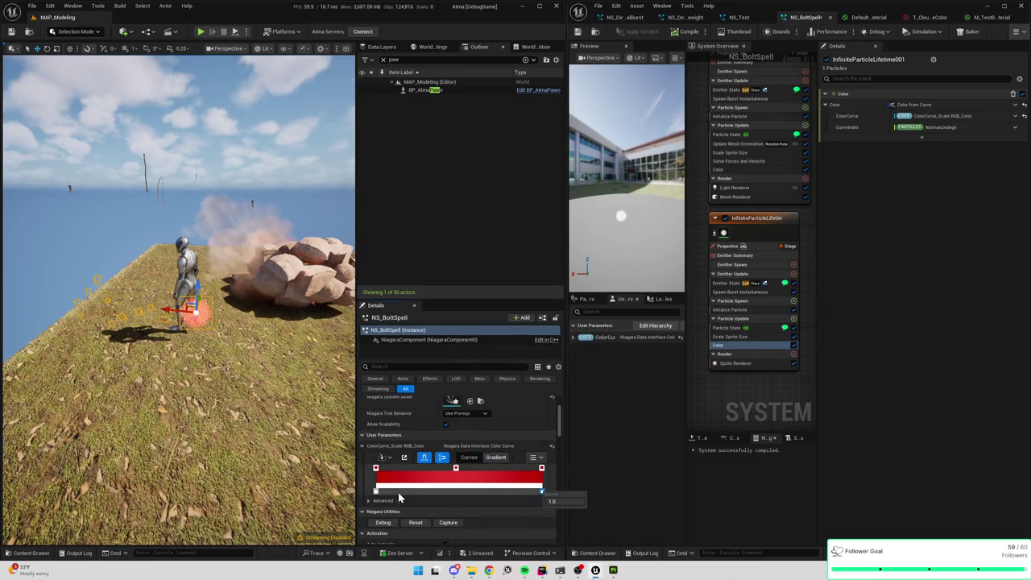
pyautogui.moveTo(375, 494)
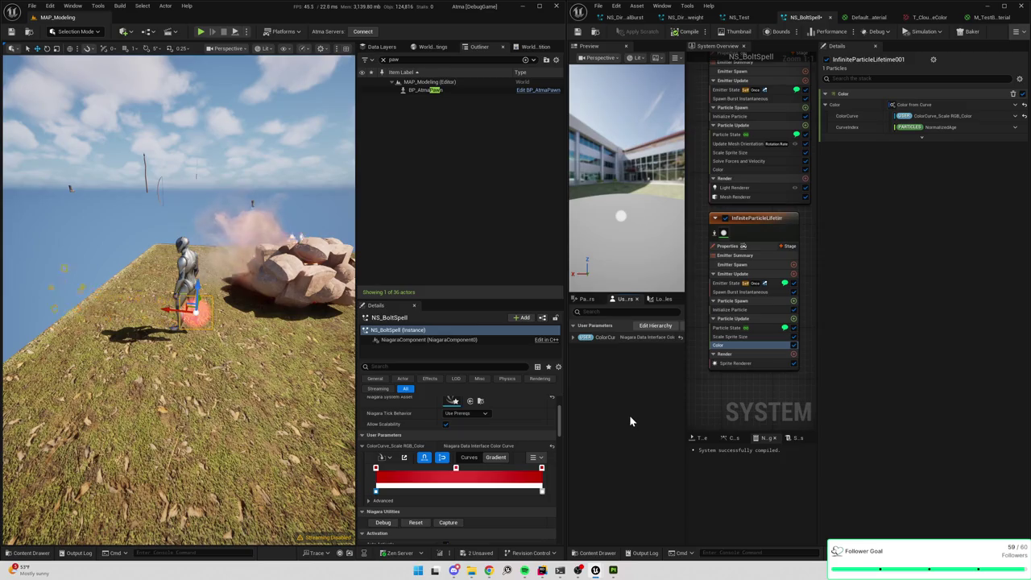
pyautogui.scroll(3, 255, 285)
pyautogui.scroll(3, 256, 285)
pyautogui.scroll(-4, 266, 296)
pyautogui.moveTo(269, 299)
pyautogui.mouseDown()
pyautogui.moveTo(218, 291)
pyautogui.moveTo(275, 307)
pyautogui.mouseUp()
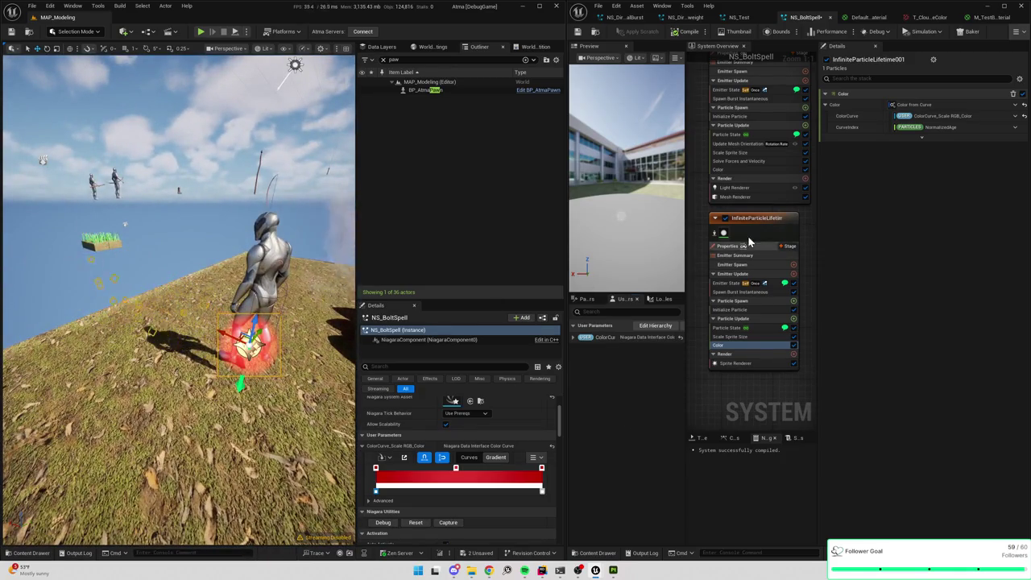
pyautogui.moveTo(773, 121)
pyautogui.mouseDown()
pyautogui.moveTo(799, 246)
pyautogui.moveTo(749, 280)
pyautogui.mouseUp()
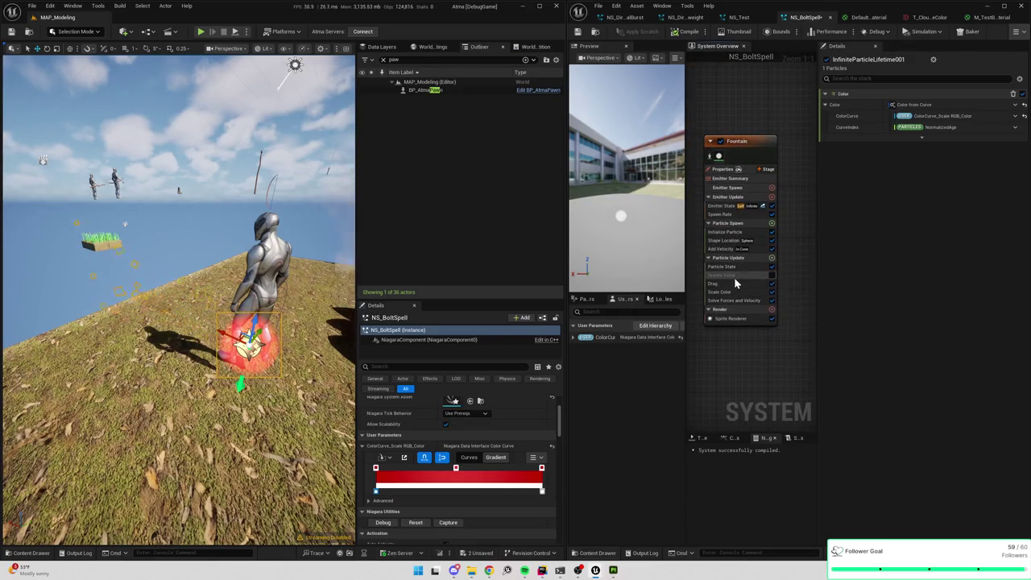
# - Replace the Fountain emitter's Scale Color with a Color from Curve module linked to ColorCurve_Scale RGB_Color
pyautogui.press('Delete')
pyautogui.click(771, 259)
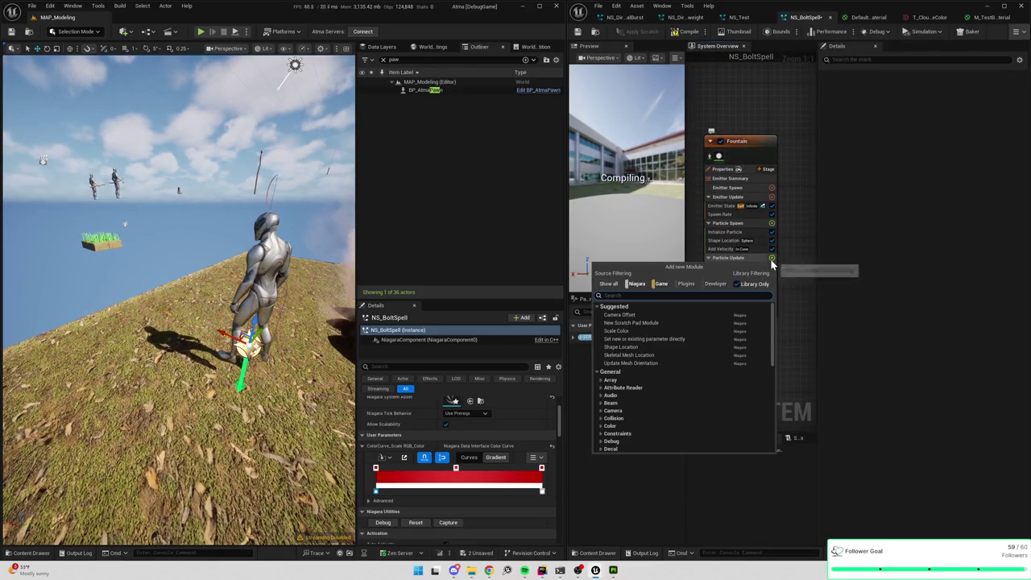
pyautogui.write('color')
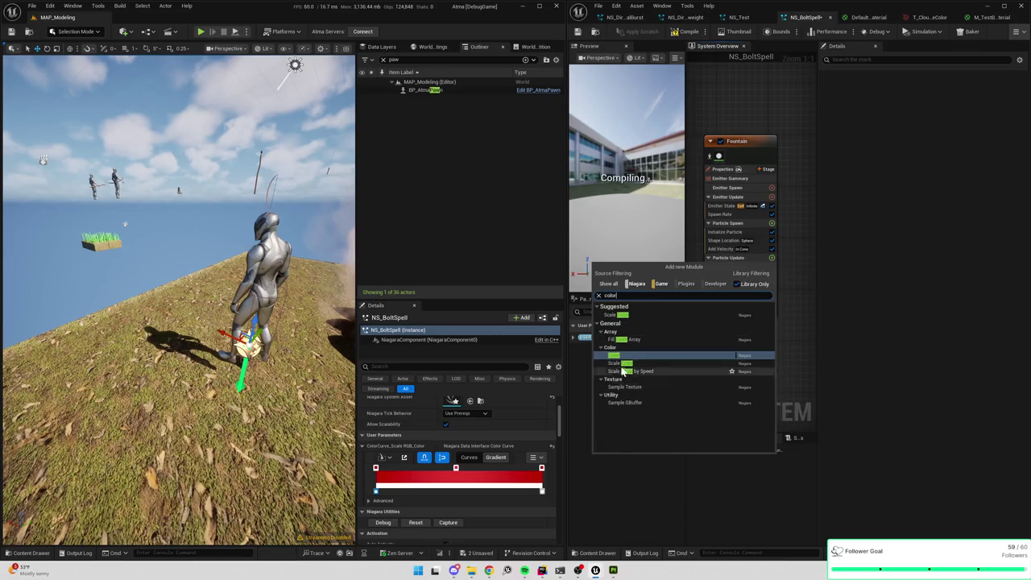
pyautogui.click(621, 356)
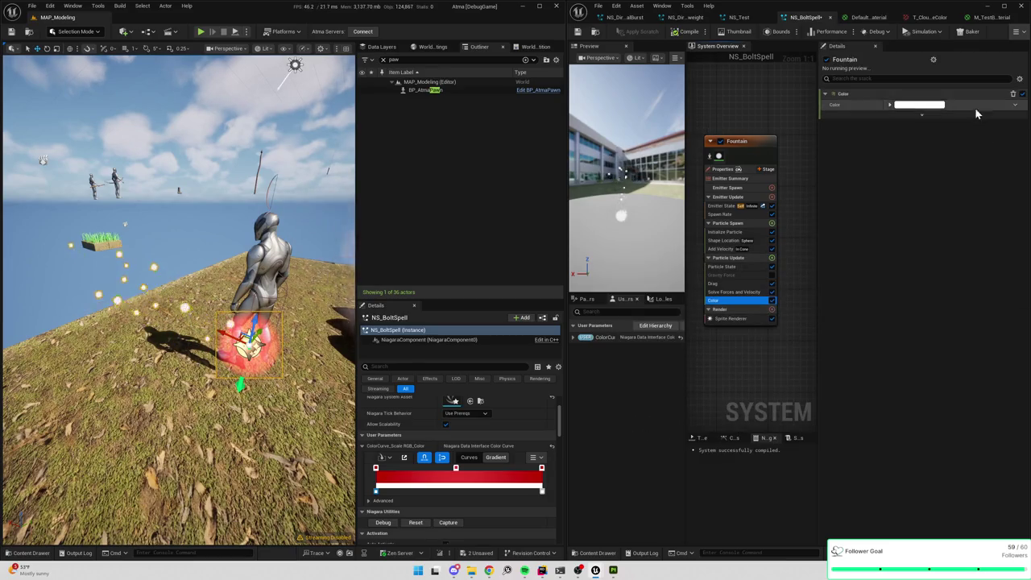
pyautogui.click(1015, 104)
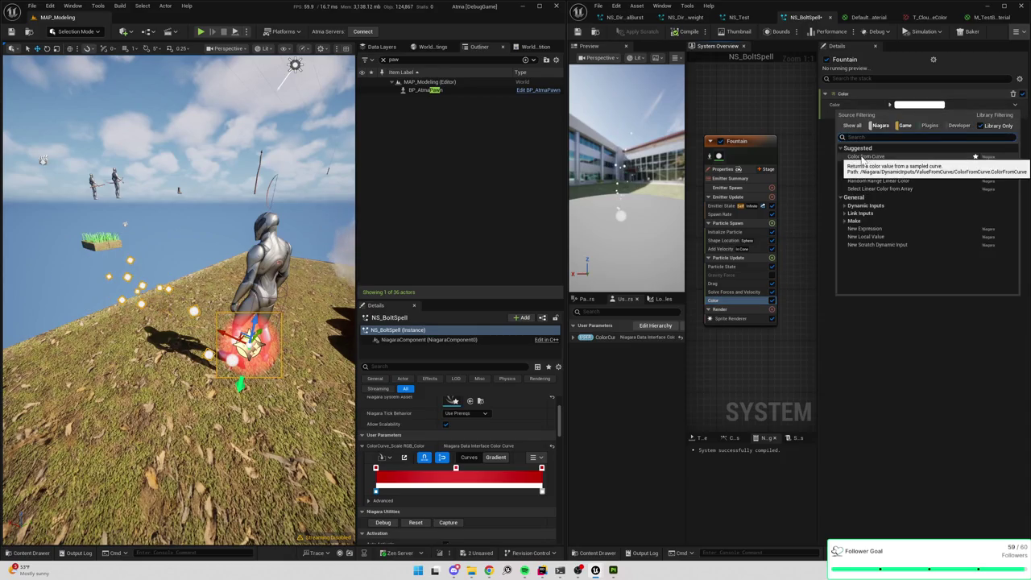
pyautogui.click(926, 154)
pyautogui.click(1014, 115)
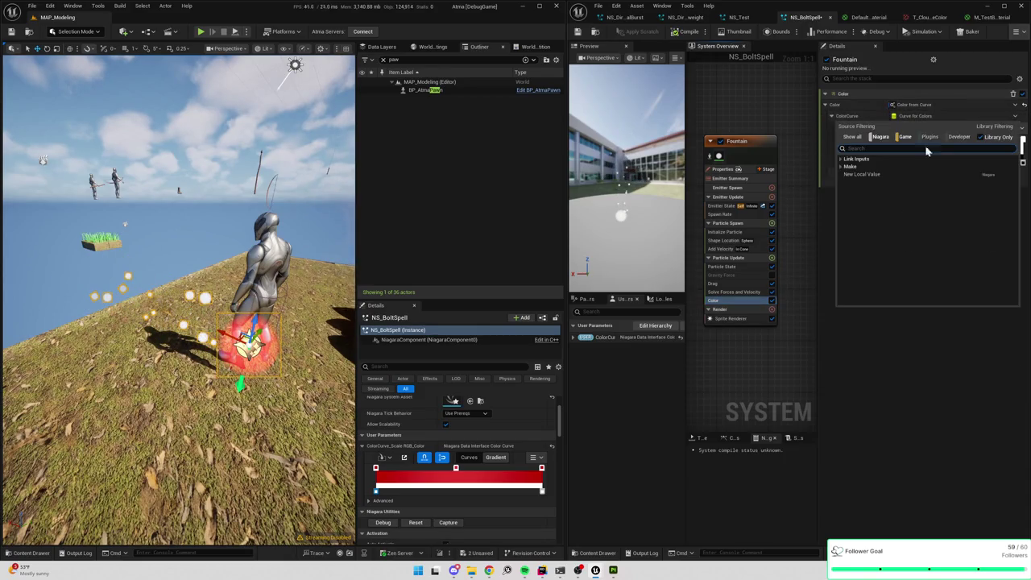
pyautogui.click(877, 175)
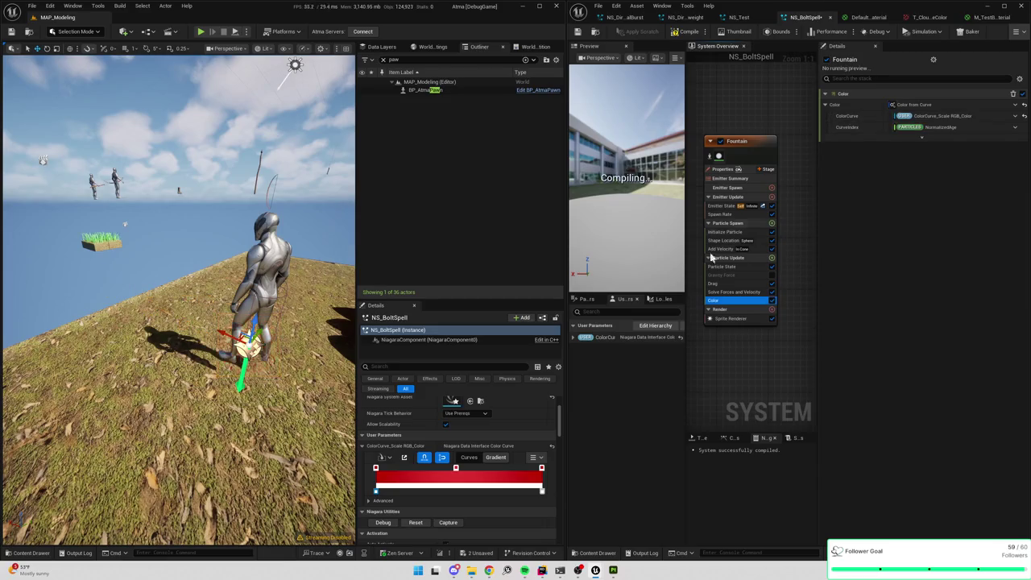
# - Orbit the level view around the character to check the recoloured effect, then undo
pyautogui.moveTo(177, 362); pyautogui.dragTo(129, 370)
pyautogui.moveTo(177, 322); pyautogui.dragTo(225, 322)
pyautogui.moveTo(282, 379); pyautogui.dragTo(355, 376)
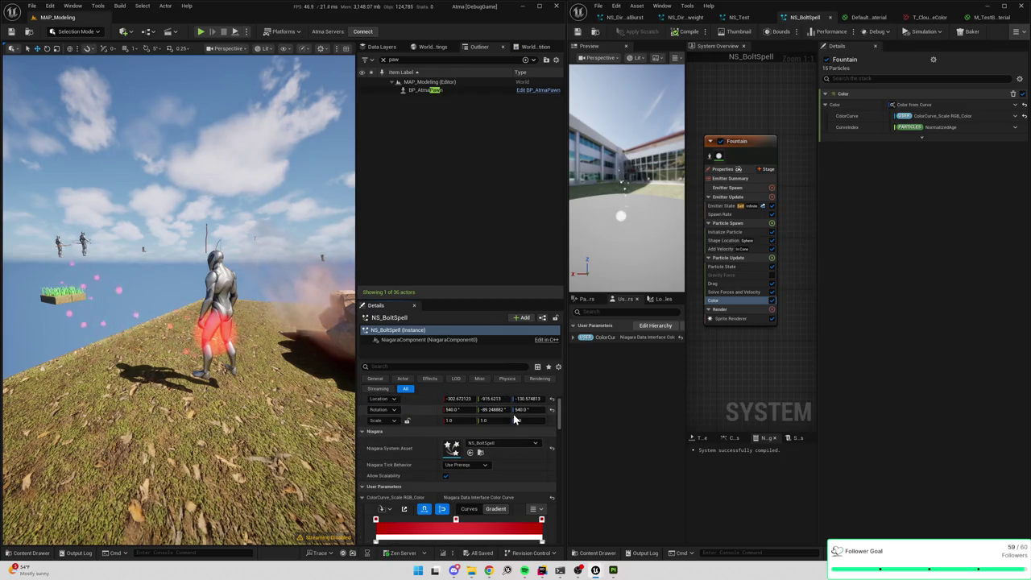
pyautogui.hotkey('ctrl', 'z')
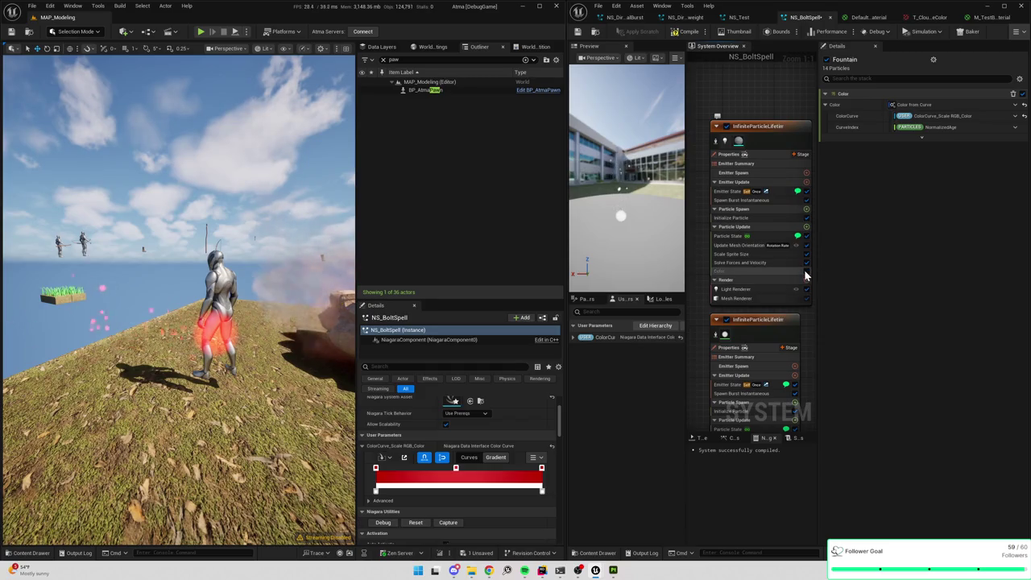
# - Disable the InfiniteParticleLifetime emitter's Color module and reset the NS_BoltSpell effect in view
pyautogui.click(805, 273)
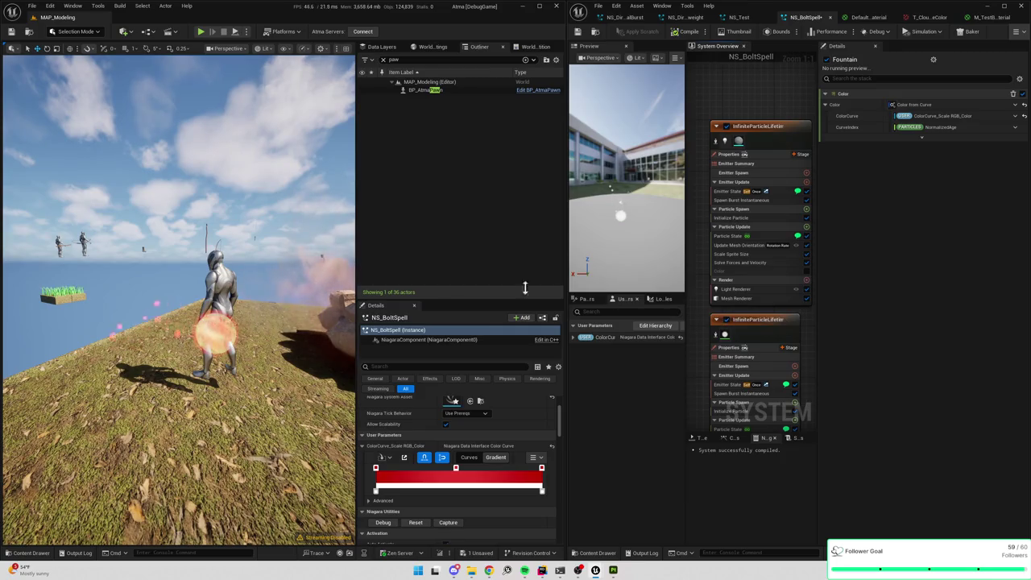
pyautogui.moveTo(346, 274)
pyautogui.mouseDown()
pyautogui.moveTo(352, 348)
pyautogui.moveTo(320, 301)
pyautogui.mouseUp()
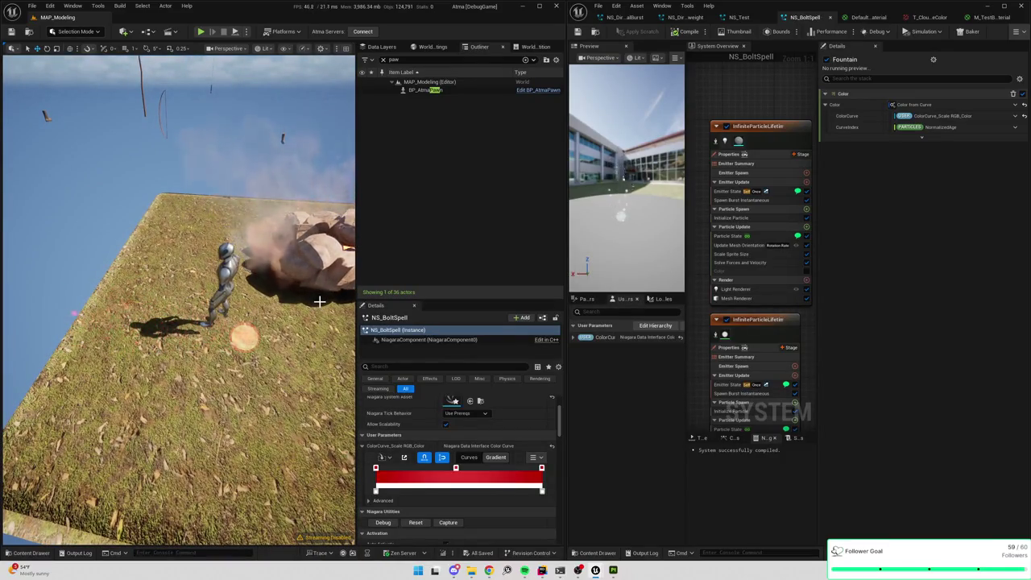
pyautogui.doubleClick(414, 329)
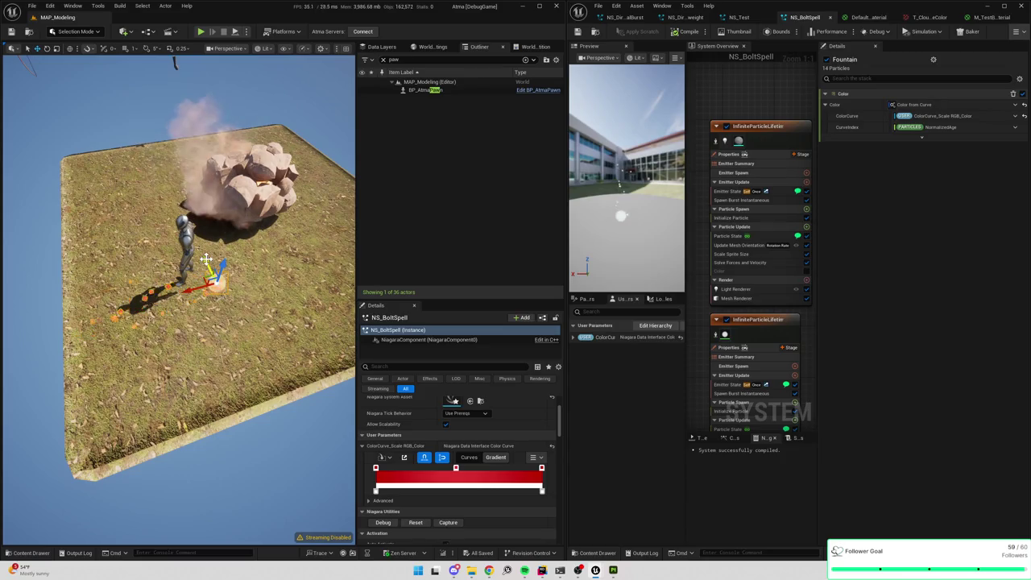
pyautogui.moveTo(280, 309); pyautogui.dragTo(449, 435)
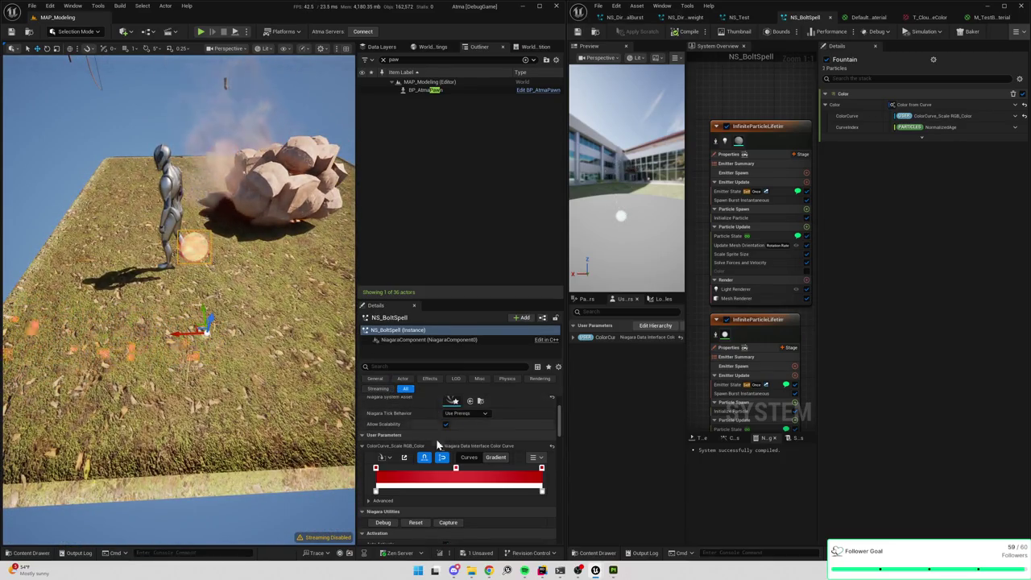
pyautogui.click(416, 524)
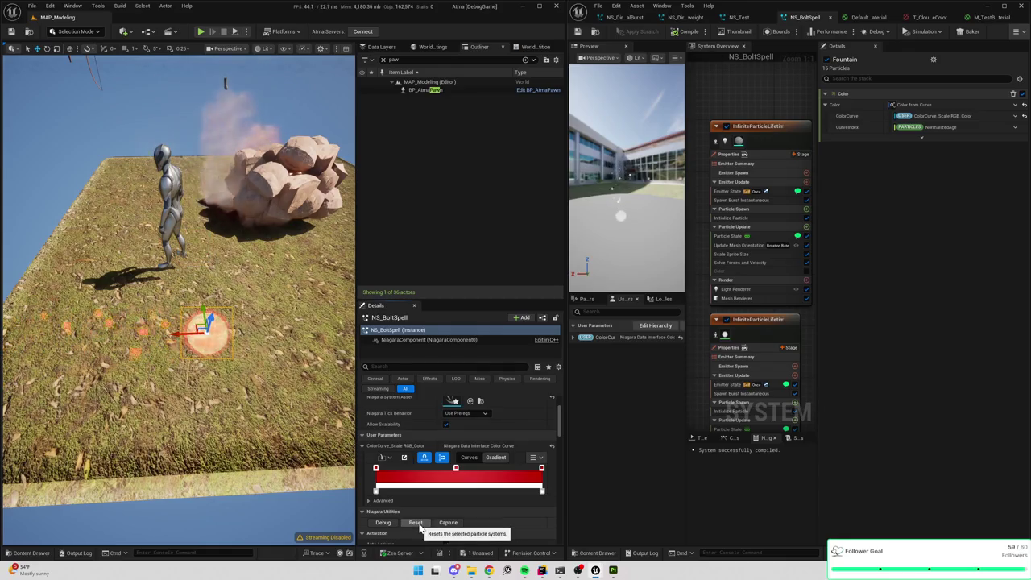
# - Select and frame NS_BoltSpell from the full Outliner list, save all, and open the Content Drawer
pyautogui.click(382, 59)
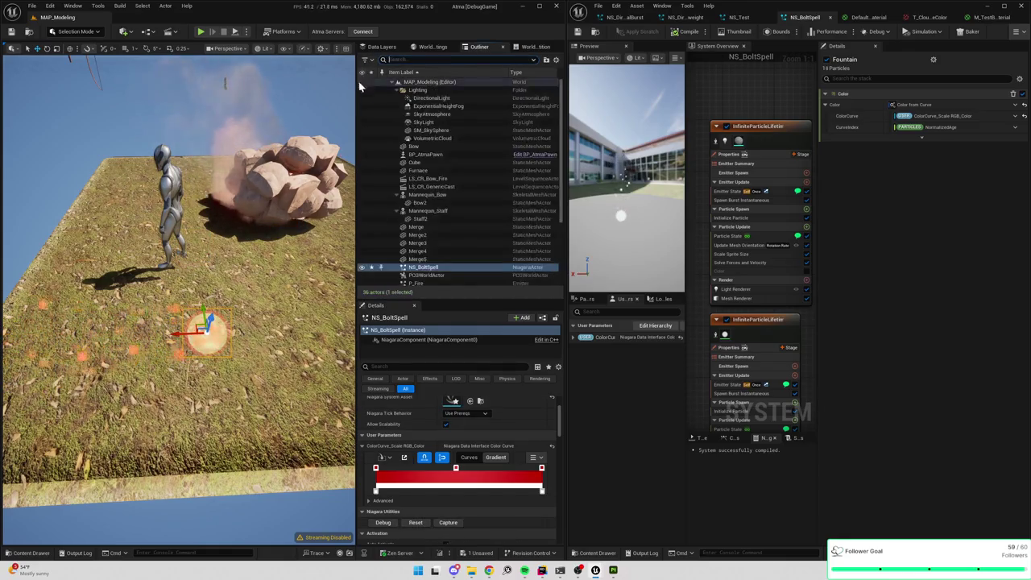
pyautogui.scroll(-2, 427, 249)
pyautogui.doubleClick(422, 232)
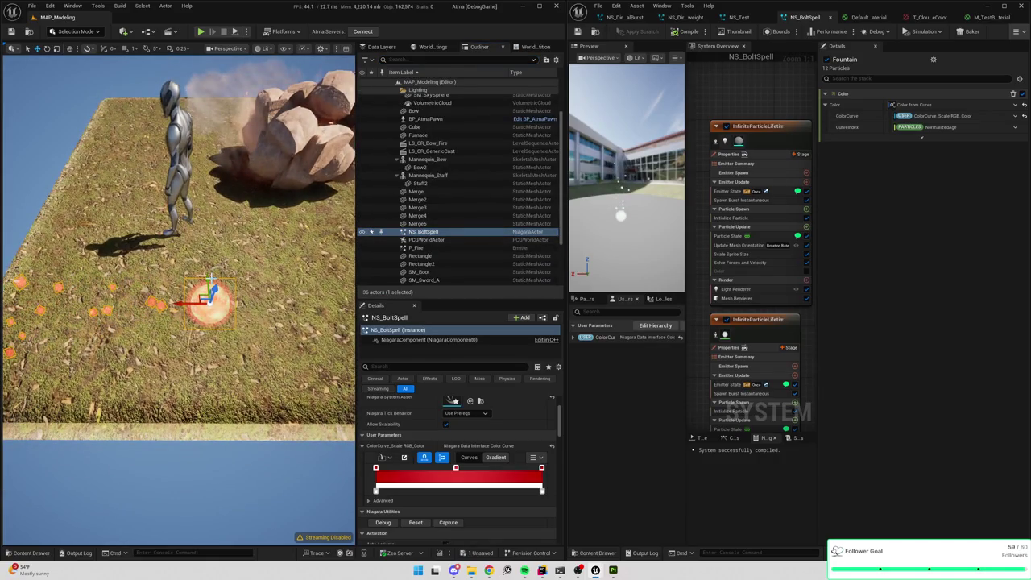
pyautogui.scroll(-3, 435, 202)
pyautogui.click(435, 177)
pyautogui.click(434, 168)
pyautogui.press('f')
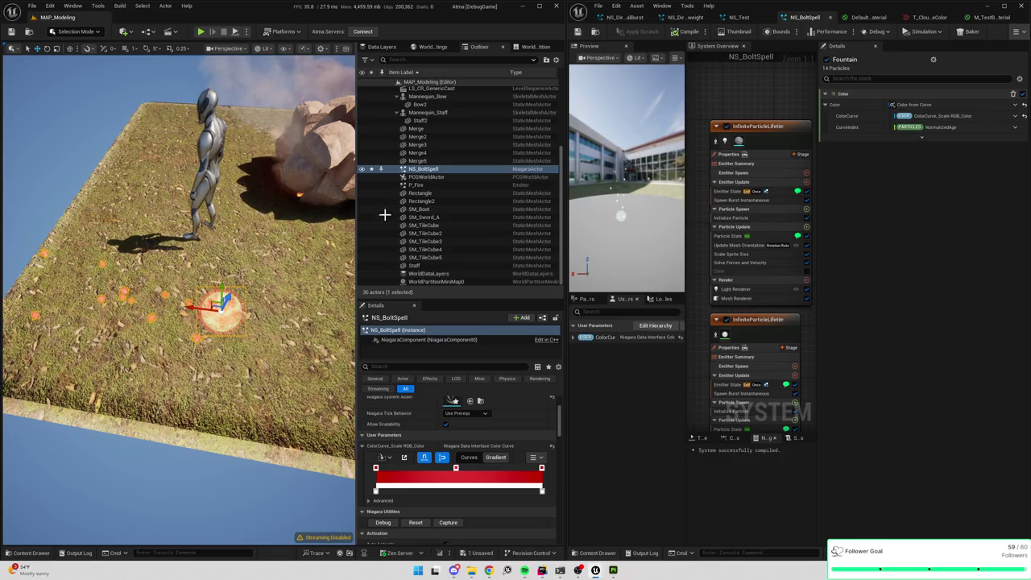
pyautogui.scroll(-2, 444, 228)
pyautogui.scroll(2, 444, 229)
pyautogui.hotkey('ctrl', 's')
pyautogui.click(596, 32)
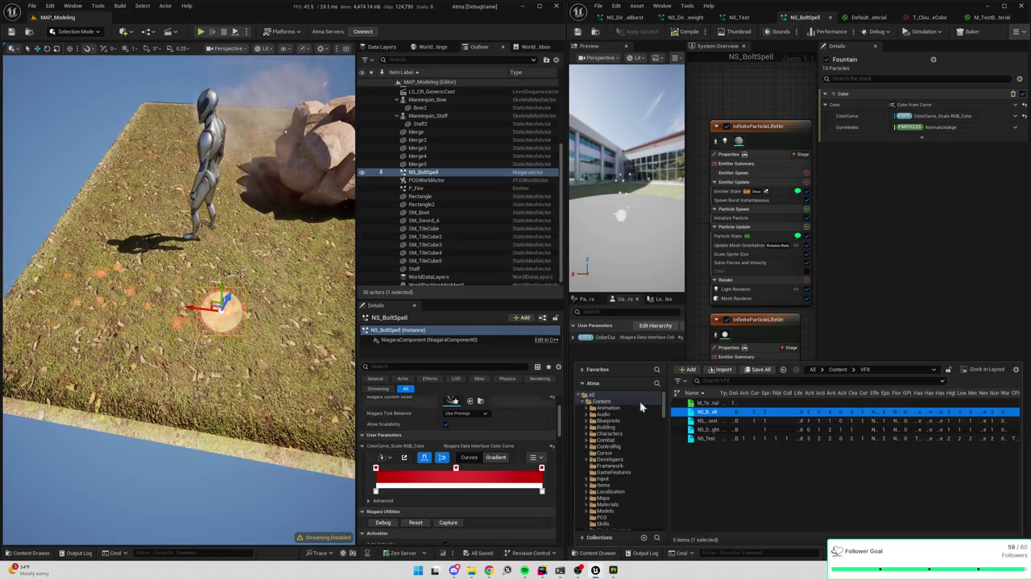
# - Place a second NS_BoltSpell pitched -90 and saturate its gradient stop to purple (hue 247.304)
pyautogui.moveTo(719, 409); pyautogui.dragTo(234, 266)
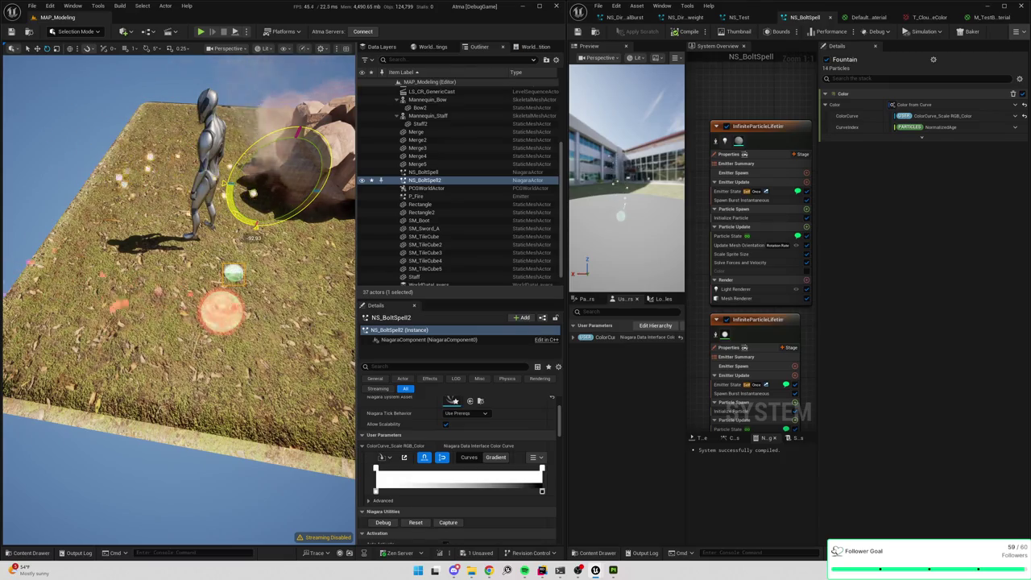
pyautogui.scroll(2, 459, 467)
pyautogui.moveTo(493, 422); pyautogui.dragTo(493, 422)
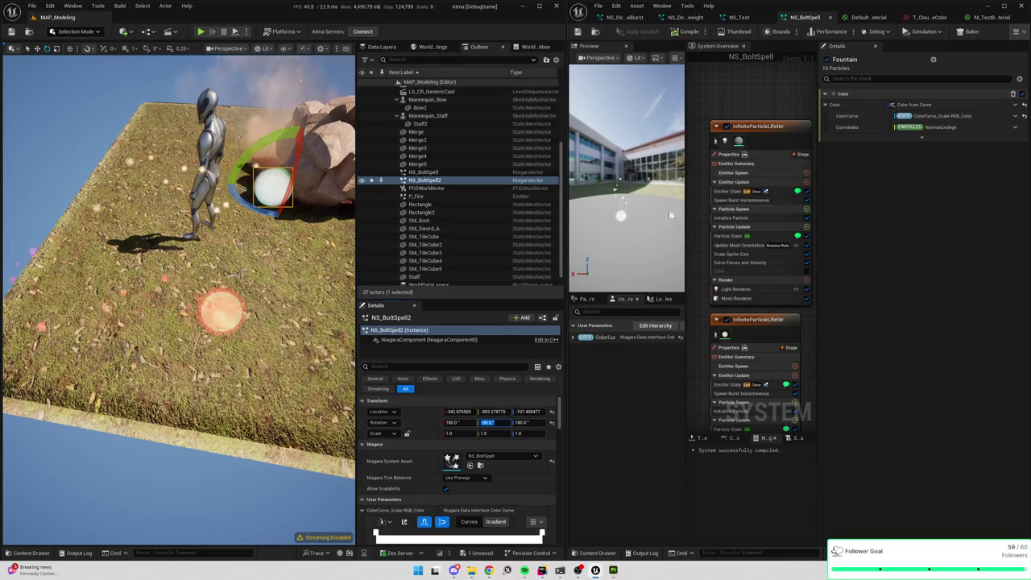
pyautogui.moveTo(567, 230); pyautogui.dragTo(683, 231)
pyautogui.moveTo(422, 197); pyautogui.dragTo(322, 249)
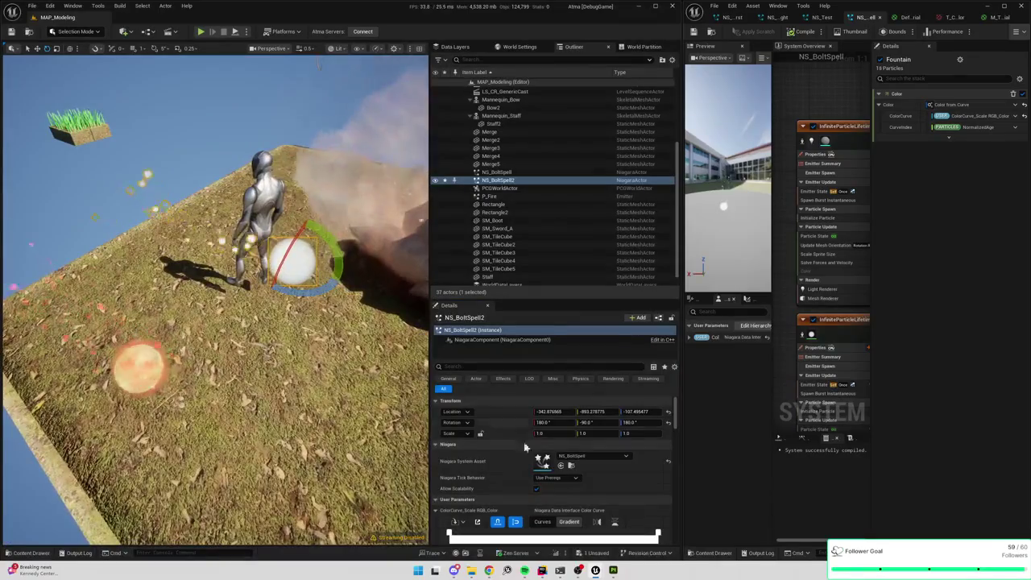
pyautogui.scroll(-3, 519, 448)
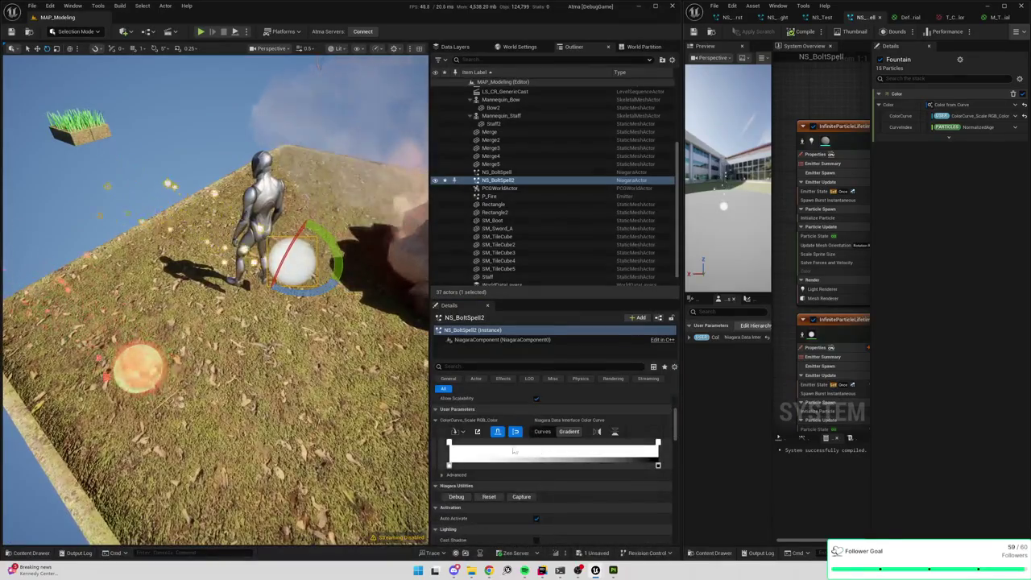
pyautogui.doubleClick(558, 451)
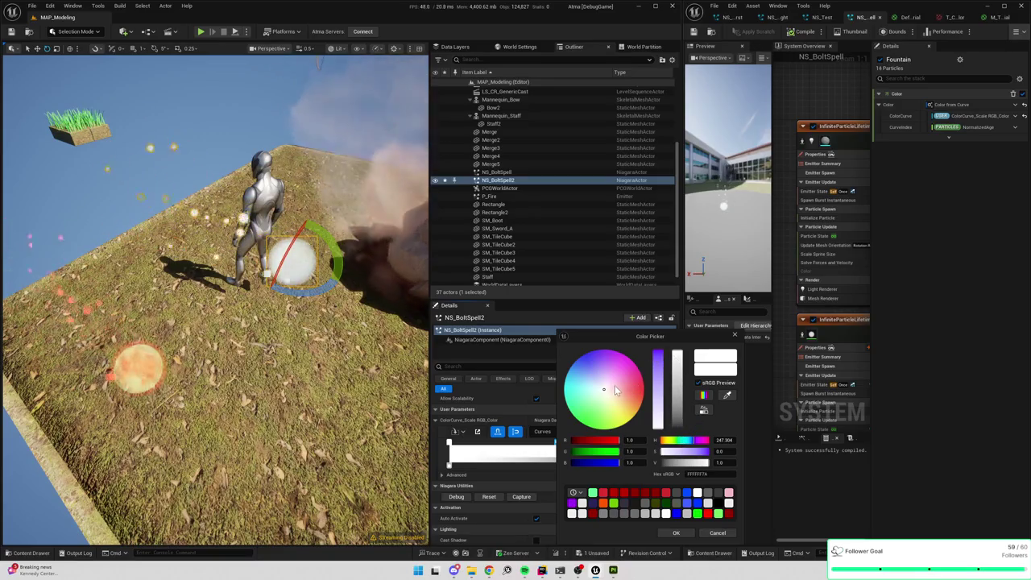
pyautogui.moveTo(661, 372); pyautogui.dragTo(660, 353)
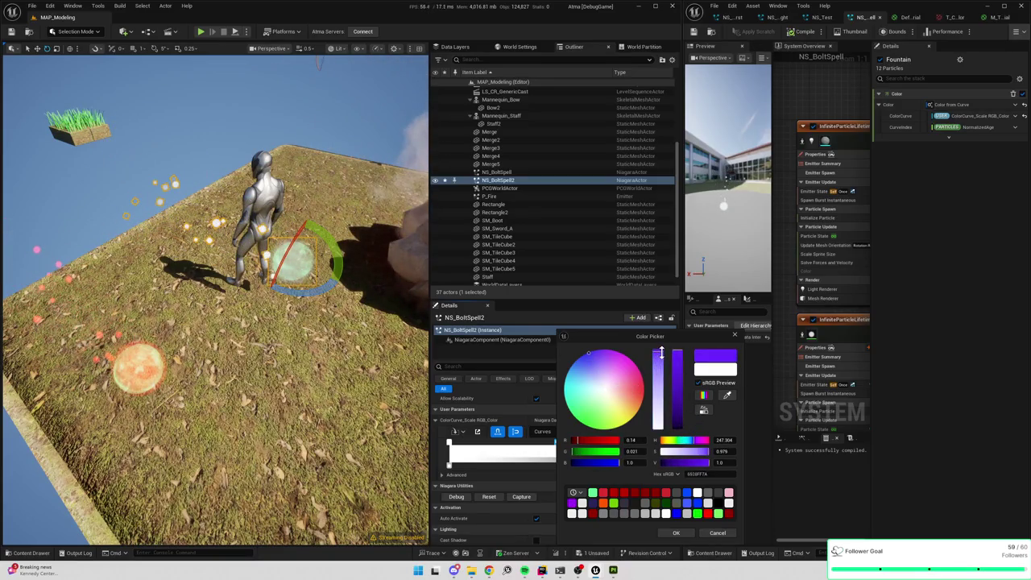